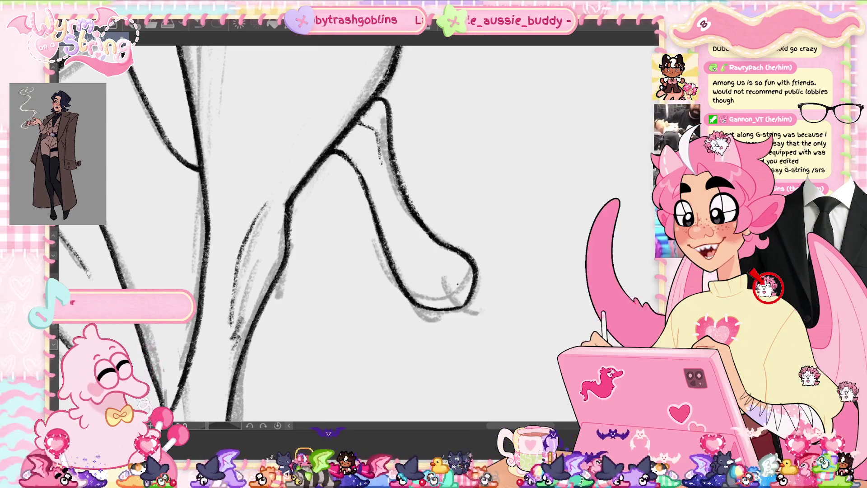
Pan the view down the dog's legs to its front paw, undoing a stray ink mark
{"action": "mouse_move", "coordinate": [361, 226]}
{"action": "left_mouse_down"}
{"action": "mouse_move", "coordinate": [361, 70]}
{"action": "mouse_move", "coordinate": [361, 197]}
{"action": "mouse_move", "coordinate": [361, 103]}
{"action": "left_mouse_up"}
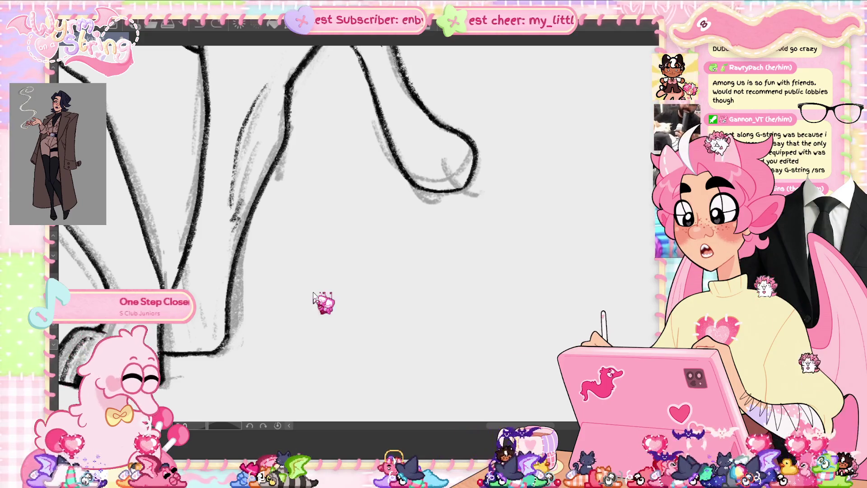
{"action": "mouse_move", "coordinate": [361, 226]}
{"action": "left_mouse_down"}
{"action": "mouse_move", "coordinate": [497, 226]}
{"action": "mouse_move", "coordinate": [418, 225]}
{"action": "left_mouse_up"}
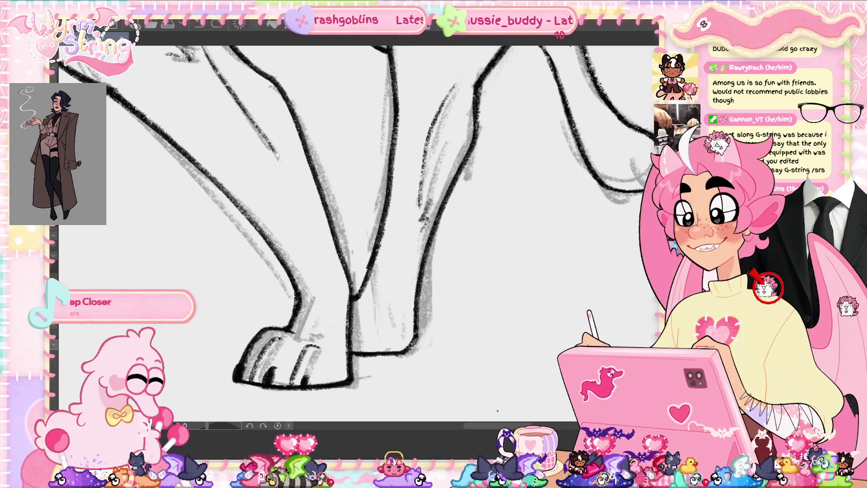
{"action": "mouse_move", "coordinate": [352, 338]}
{"action": "left_mouse_down"}
{"action": "mouse_move", "coordinate": [357, 322]}
{"action": "mouse_move", "coordinate": [375, 312]}
{"action": "left_mouse_up"}
{"action": "key", "text": "ctrl+z"}
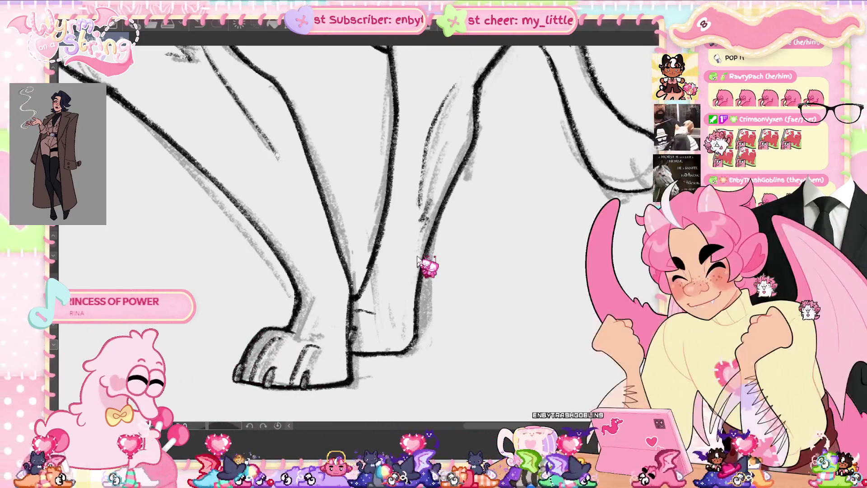
{"action": "scroll", "coordinate": [343, 225], "scroll_direction": "up", "scroll_amount": 3}
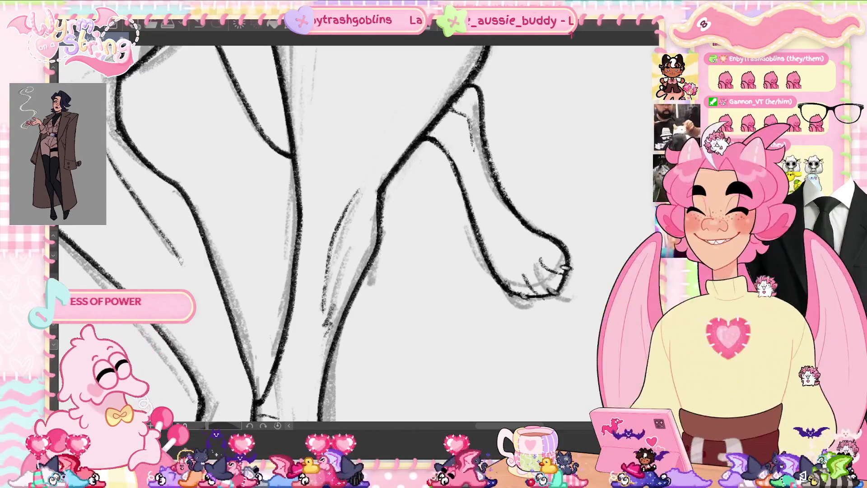
Erase the stray and faint bits of the raised paw's outline and under the toe
{"action": "left_click_drag", "start_coordinate": [519, 426], "coordinate": [434, 431]}
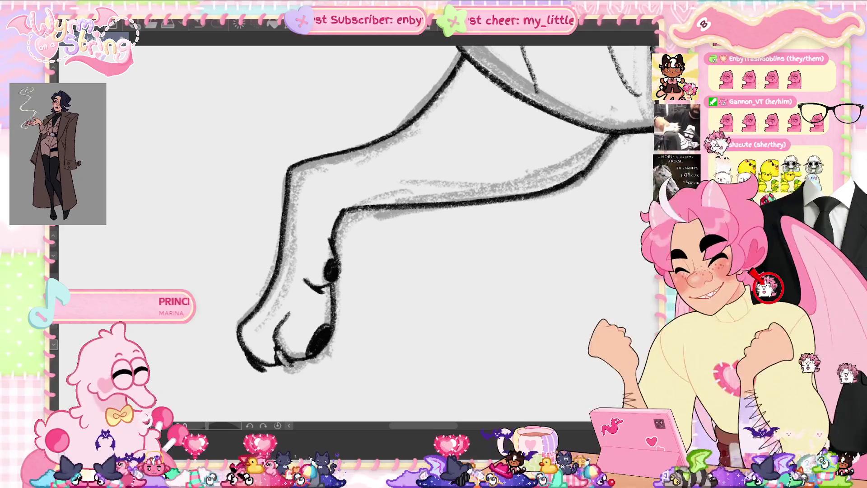
{"action": "mouse_move", "coordinate": [282, 345]}
{"action": "left_mouse_down"}
{"action": "mouse_move", "coordinate": [257, 366]}
{"action": "mouse_move", "coordinate": [246, 357]}
{"action": "mouse_move", "coordinate": [266, 370]}
{"action": "left_mouse_up"}
{"action": "left_click_drag", "start_coordinate": [309, 291], "coordinate": [324, 289]}
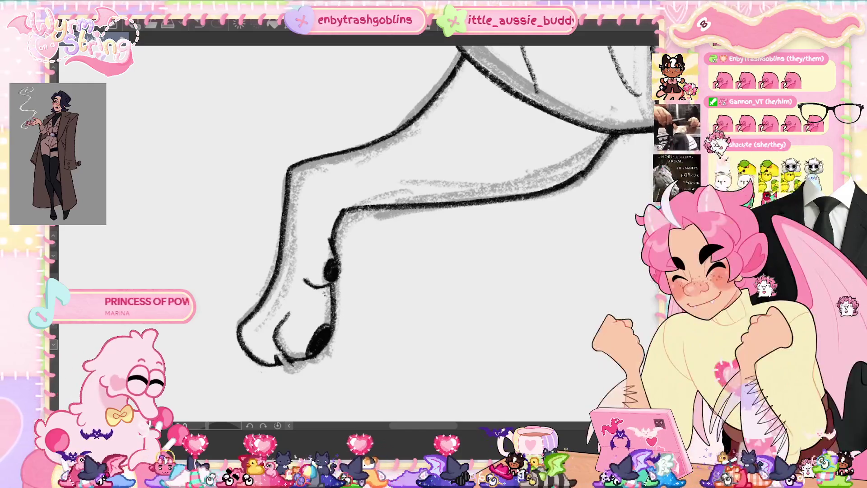
{"action": "mouse_move", "coordinate": [296, 360]}
{"action": "left_mouse_down"}
{"action": "mouse_move", "coordinate": [258, 364]}
{"action": "mouse_move", "coordinate": [268, 369]}
{"action": "left_mouse_up"}
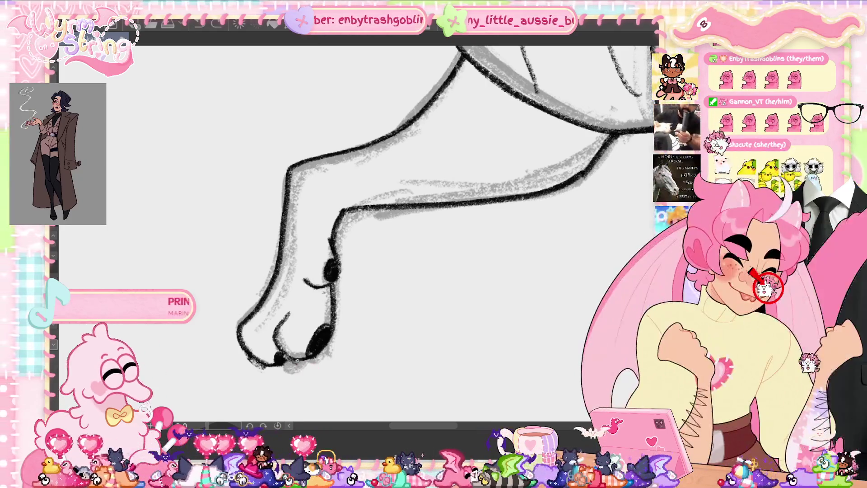
Ink the bottom-left toe outline and the toe crease, then fit the whole dog in view
{"action": "left_click_drag", "start_coordinate": [265, 373], "coordinate": [247, 358]}
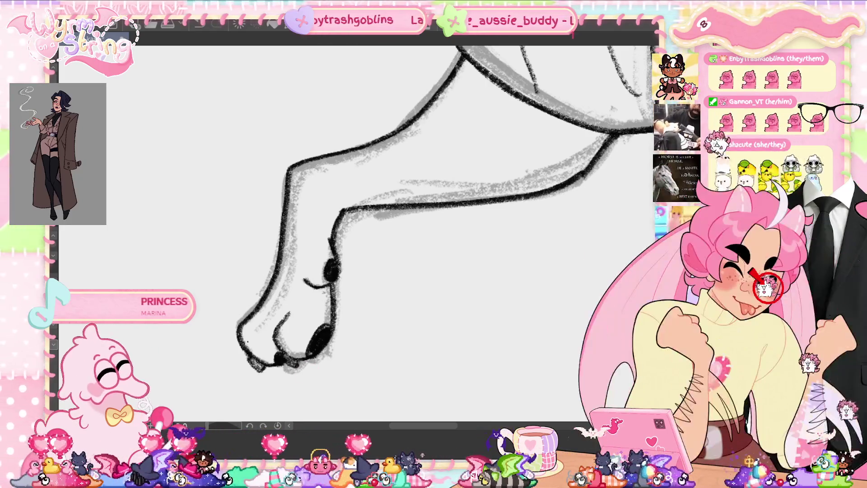
{"action": "left_click_drag", "start_coordinate": [305, 283], "coordinate": [322, 291]}
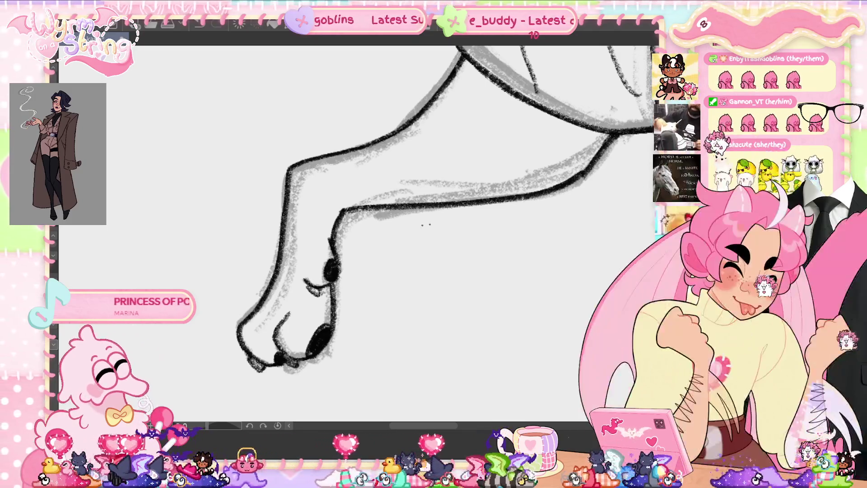
{"action": "key", "text": "ctrl+0"}
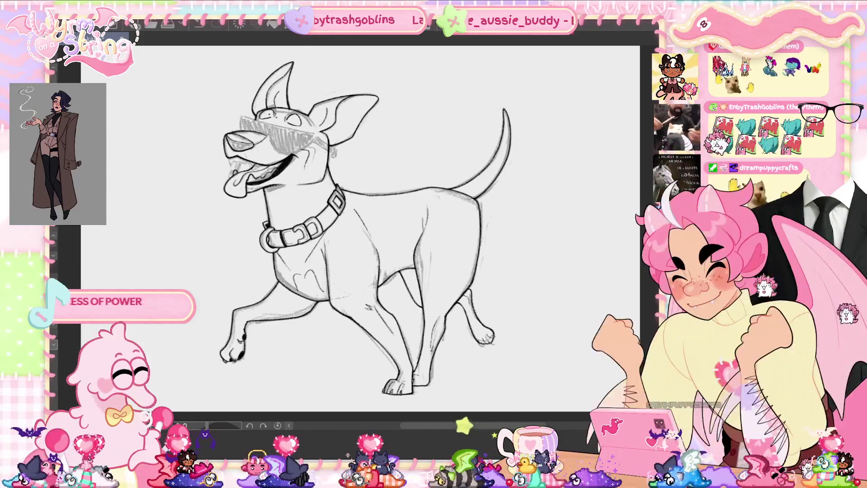
Zoom in and ink the sunglasses' lower edge, redrawn once, and their top edge
{"action": "scroll", "coordinate": [250, 105], "scroll_direction": "up", "scroll_amount": 5}
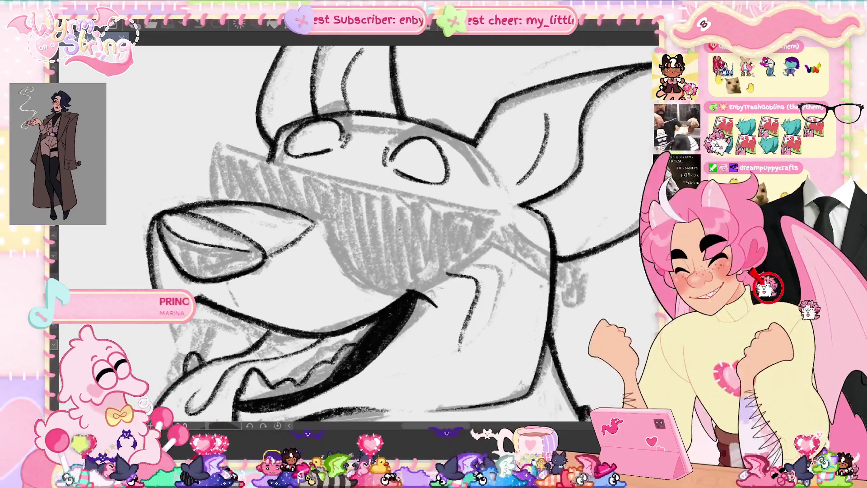
{"action": "mouse_move", "coordinate": [501, 219]}
{"action": "left_mouse_down"}
{"action": "mouse_move", "coordinate": [405, 284]}
{"action": "mouse_move", "coordinate": [329, 233]}
{"action": "mouse_move", "coordinate": [322, 215]}
{"action": "left_mouse_up"}
{"action": "key", "text": "ctrl+z"}
{"action": "mouse_move", "coordinate": [503, 221]}
{"action": "left_mouse_down"}
{"action": "mouse_move", "coordinate": [424, 281]}
{"action": "mouse_move", "coordinate": [319, 220]}
{"action": "left_mouse_up"}
{"action": "mouse_move", "coordinate": [501, 209]}
{"action": "left_mouse_down"}
{"action": "mouse_move", "coordinate": [214, 137]}
{"action": "mouse_move", "coordinate": [212, 198]}
{"action": "left_mouse_up"}
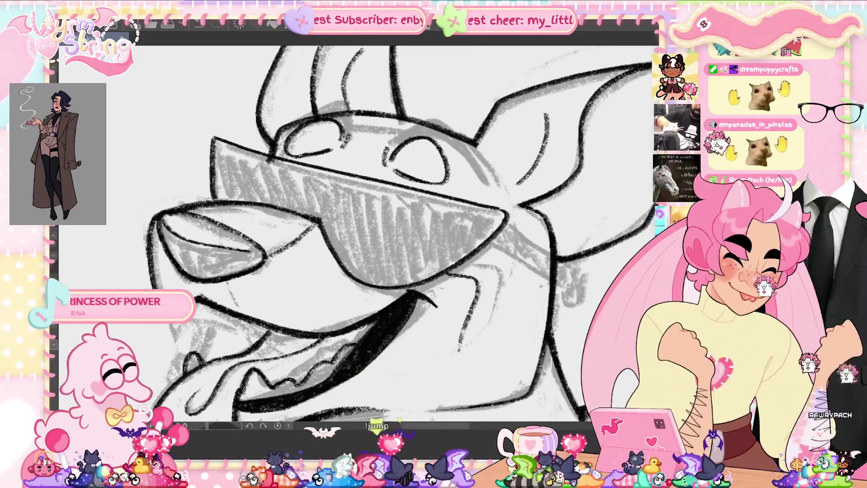
Fill the sunglasses solid black and darken their lower-right edge
{"action": "left_click", "coordinate": [447, 249]}
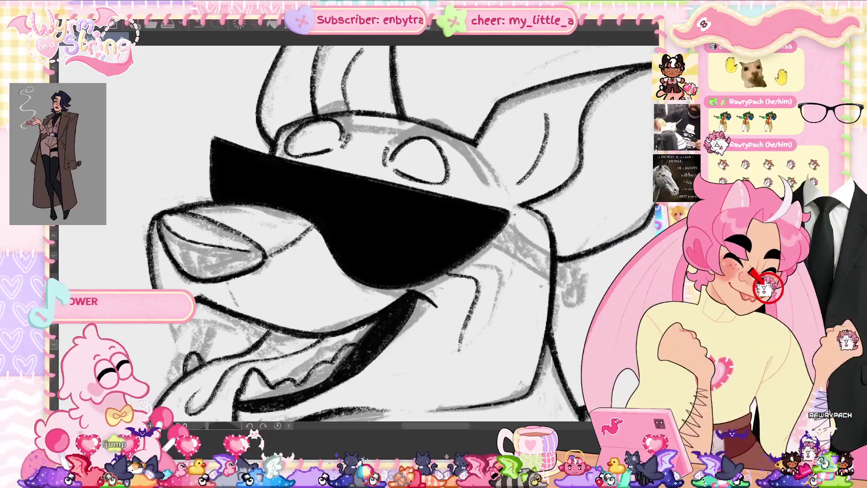
{"action": "mouse_move", "coordinate": [399, 284]}
{"action": "left_mouse_down"}
{"action": "mouse_move", "coordinate": [483, 249]}
{"action": "mouse_move", "coordinate": [503, 225]}
{"action": "left_mouse_up"}
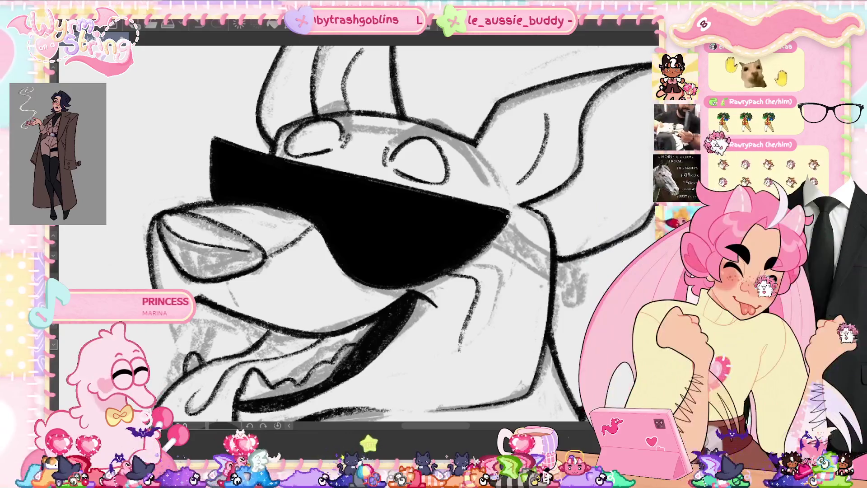
Draw and thicken the ink line trailing from the sunglasses' right tip, redrawing it once
{"action": "scroll", "coordinate": [344, 228], "scroll_direction": "right", "scroll_amount": 5}
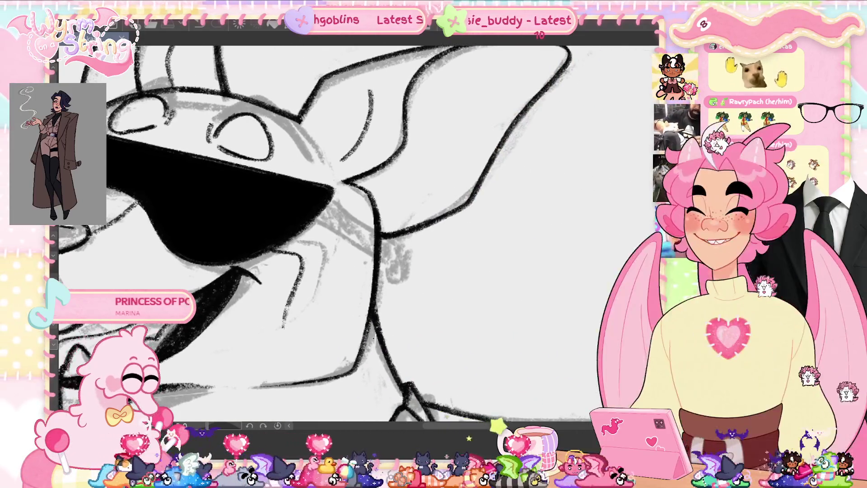
{"action": "left_click_drag", "start_coordinate": [321, 224], "coordinate": [392, 262]}
{"action": "mouse_move", "coordinate": [341, 231]}
{"action": "left_mouse_down"}
{"action": "mouse_move", "coordinate": [322, 221]}
{"action": "mouse_move", "coordinate": [325, 214]}
{"action": "left_mouse_up"}
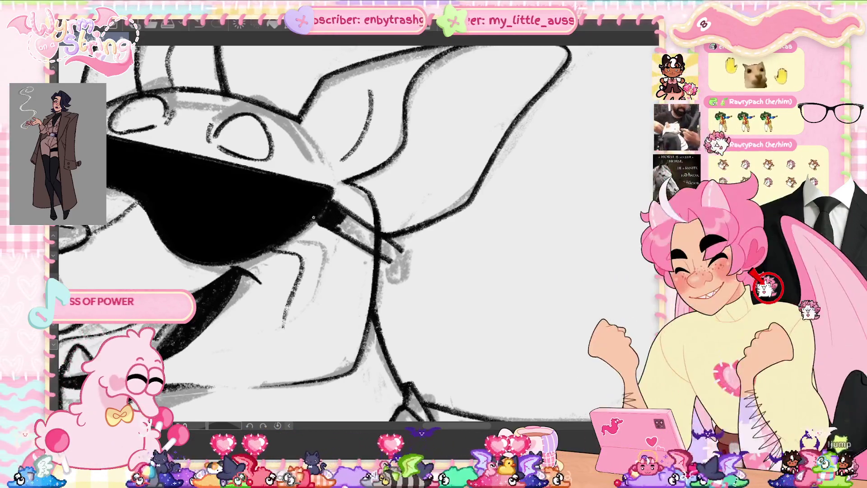
{"action": "key", "text": "ctrl+z"}
{"action": "key", "text": "ctrl+z"}
{"action": "key", "text": "ctrl+z"}
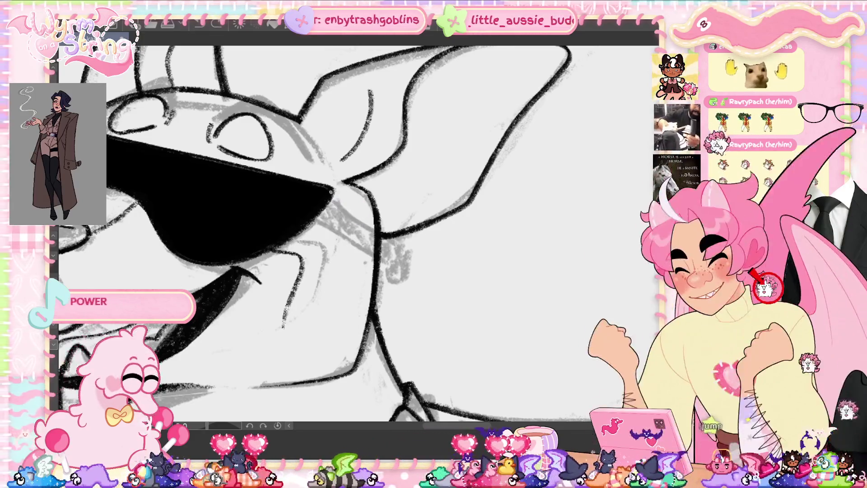
{"action": "left_click_drag", "start_coordinate": [332, 192], "coordinate": [399, 255]}
{"action": "mouse_move", "coordinate": [325, 210]}
{"action": "left_mouse_down"}
{"action": "mouse_move", "coordinate": [395, 260]}
{"action": "mouse_move", "coordinate": [330, 194]}
{"action": "mouse_move", "coordinate": [393, 252]}
{"action": "mouse_move", "coordinate": [375, 248]}
{"action": "mouse_move", "coordinate": [402, 264]}
{"action": "mouse_move", "coordinate": [369, 242]}
{"action": "left_mouse_up"}
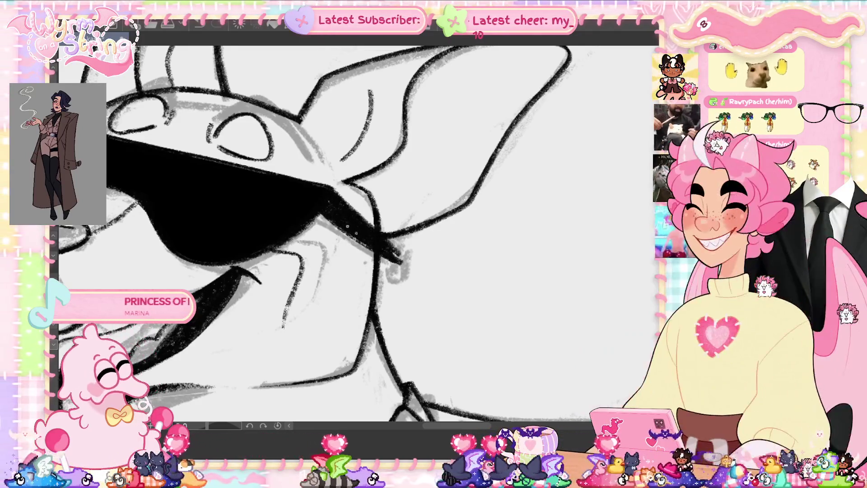
{"action": "left_click_drag", "start_coordinate": [316, 212], "coordinate": [375, 254]}
Refine that line over several undone passes, finally darkening it at the sunglasses' right tip
{"action": "key", "text": "ctrl+z"}
{"action": "left_click_drag", "start_coordinate": [347, 222], "coordinate": [377, 250]}
{"action": "mouse_move", "coordinate": [316, 214]}
{"action": "left_mouse_down"}
{"action": "mouse_move", "coordinate": [387, 260]}
{"action": "mouse_move", "coordinate": [374, 254]}
{"action": "left_mouse_up"}
{"action": "key", "text": "ctrl+z"}
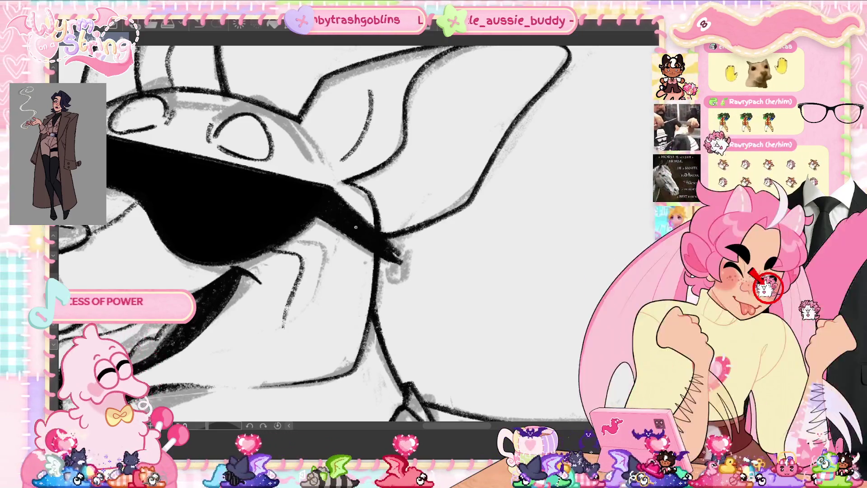
{"action": "mouse_move", "coordinate": [351, 208]}
{"action": "left_mouse_down"}
{"action": "mouse_move", "coordinate": [398, 252]}
{"action": "mouse_move", "coordinate": [388, 280]}
{"action": "mouse_move", "coordinate": [403, 271]}
{"action": "mouse_move", "coordinate": [401, 261]}
{"action": "left_mouse_up"}
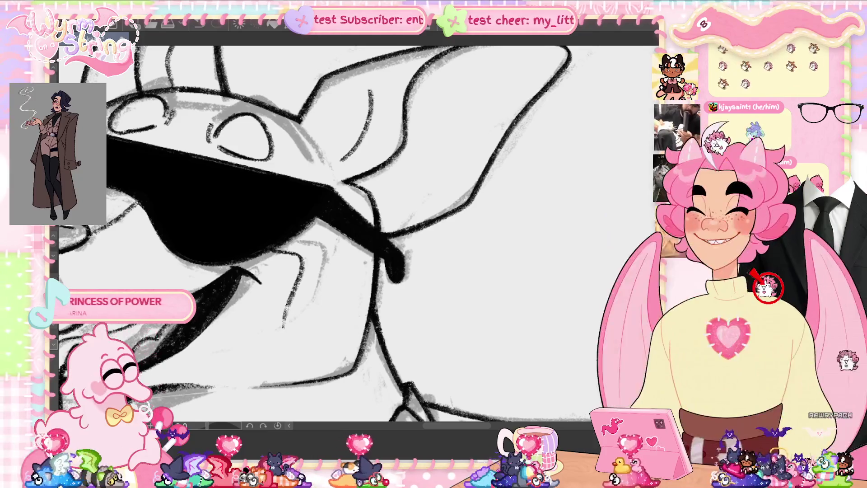
{"action": "scroll", "coordinate": [384, 227], "scroll_direction": "down", "scroll_amount": 1}
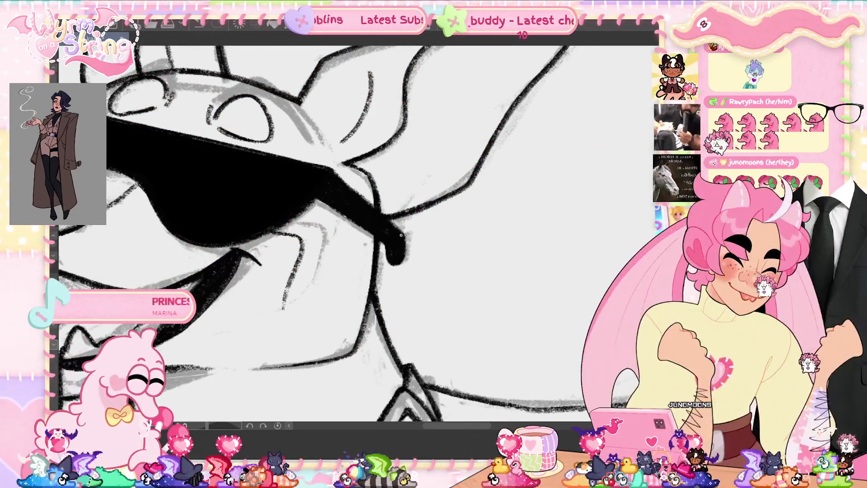
Fit the entire inked dog drawing to the window with Ctrl+0
{"action": "key", "text": "ctrl+0"}
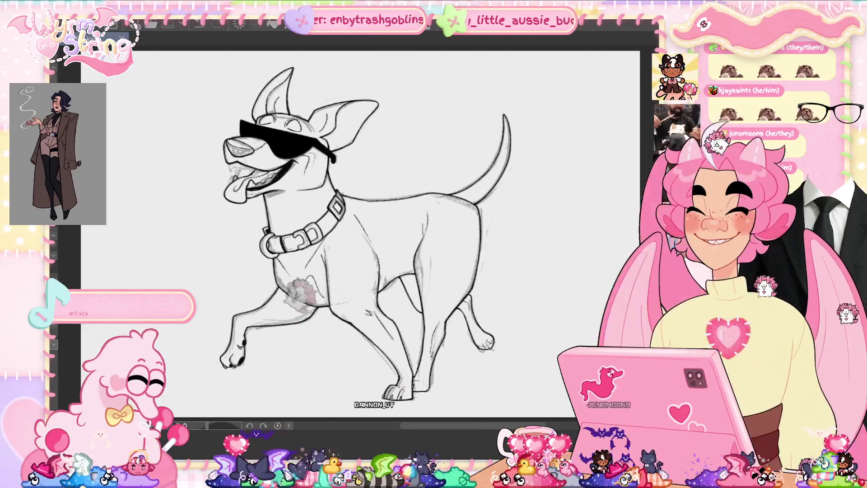
Flip the canvas view horizontally and zoom in on the dog's head and sunglasses
{"action": "scroll", "coordinate": [361, 231], "scroll_direction": "down", "scroll_amount": 1}
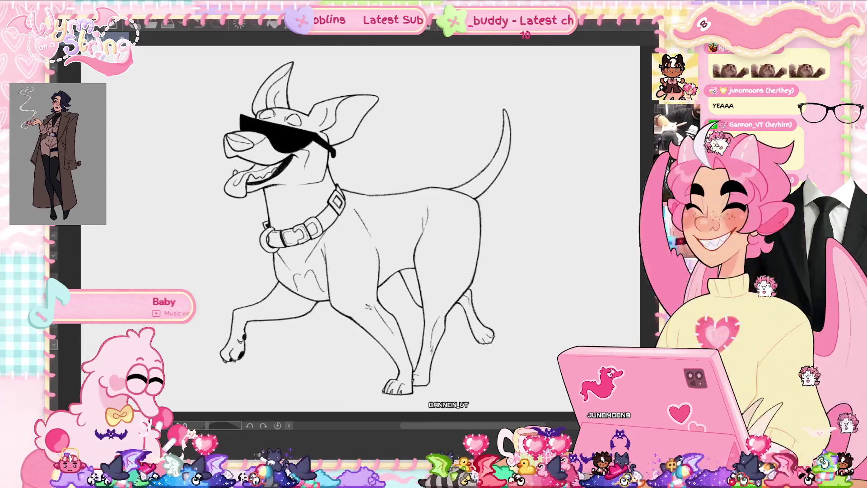
{"action": "key", "text": "h"}
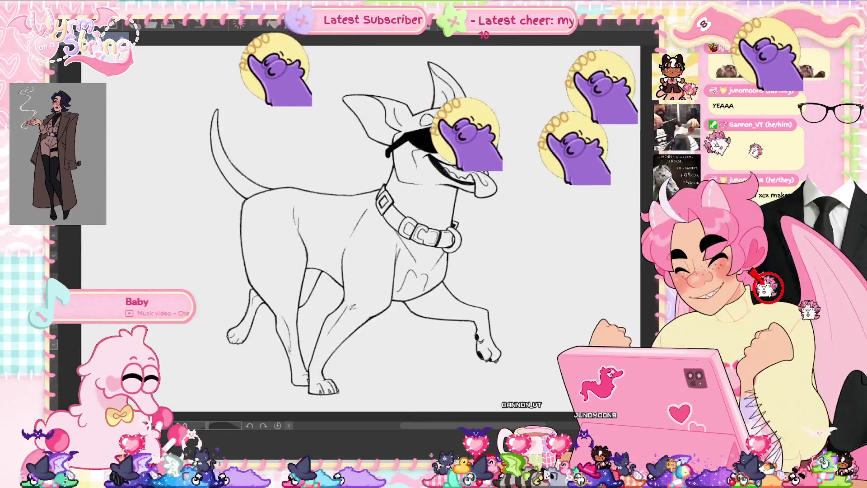
{"action": "key", "text": "ctrl+plus"}
{"action": "scroll", "coordinate": [425, 122], "scroll_direction": "up", "scroll_amount": 5}
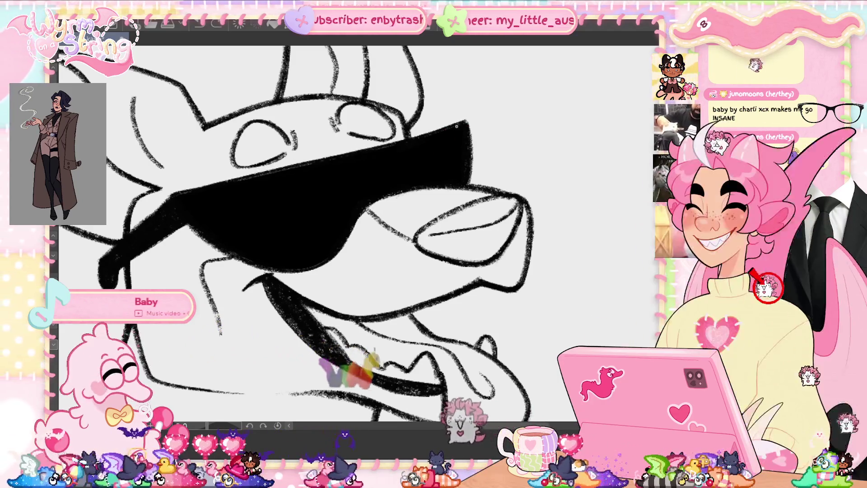
Darken the sunglasses' top edge, fill its white specks, and ink the left corner solid
{"action": "left_click_drag", "start_coordinate": [465, 119], "coordinate": [356, 146]}
{"action": "mouse_move", "coordinate": [162, 198]}
{"action": "left_mouse_down"}
{"action": "mouse_move", "coordinate": [436, 129]}
{"action": "mouse_move", "coordinate": [253, 176]}
{"action": "left_mouse_up"}
{"action": "left_click_drag", "start_coordinate": [413, 134], "coordinate": [447, 126]}
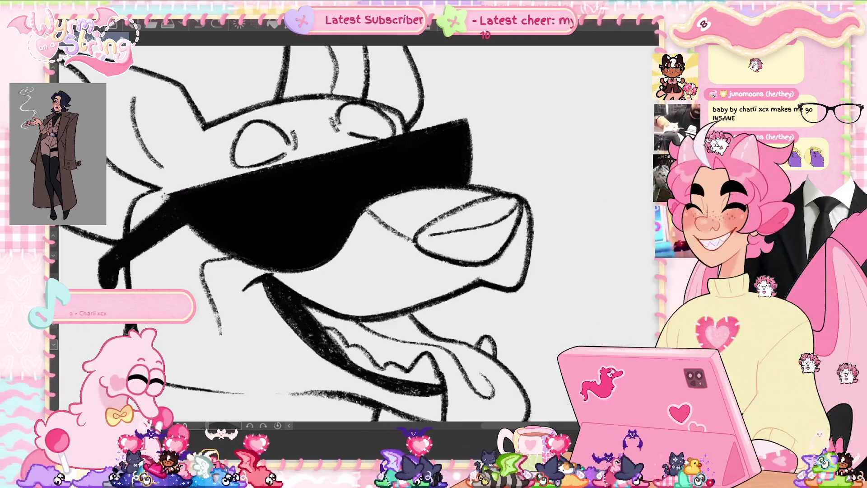
{"action": "left_click_drag", "start_coordinate": [165, 204], "coordinate": [174, 195]}
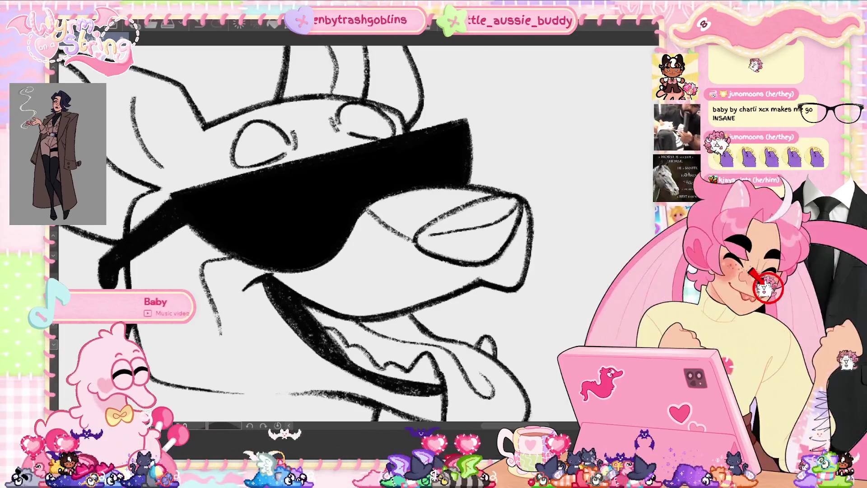
{"action": "left_click_drag", "start_coordinate": [176, 199], "coordinate": [151, 216]}
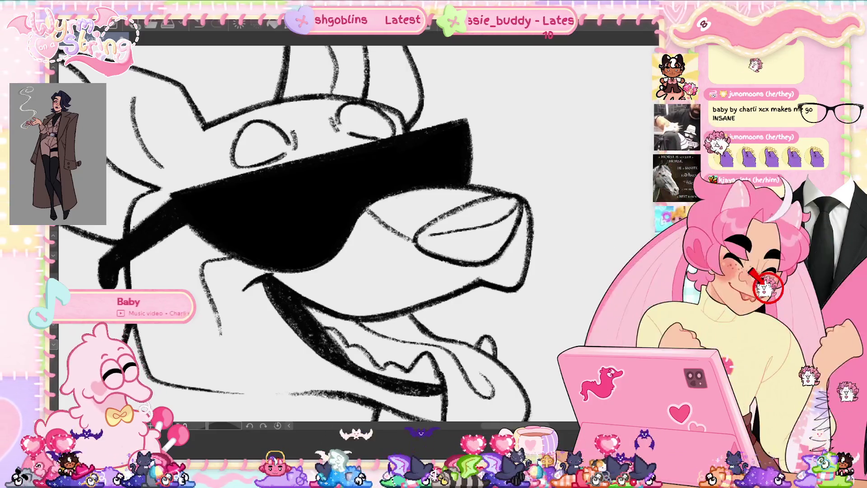
Darken the sunglasses' lower edge, then unflip the view and fit the whole dog
{"action": "mouse_move", "coordinate": [298, 267]}
{"action": "left_mouse_down"}
{"action": "mouse_move", "coordinate": [224, 253]}
{"action": "mouse_move", "coordinate": [203, 237]}
{"action": "left_mouse_up"}
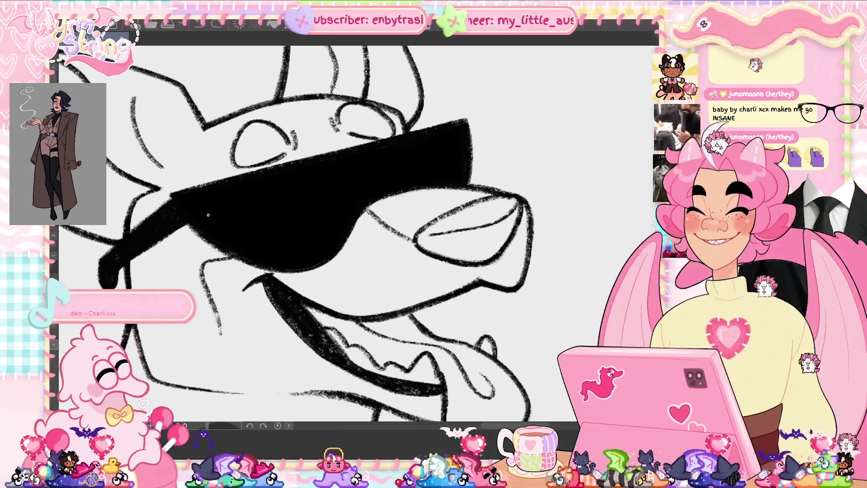
{"action": "left_click_drag", "start_coordinate": [281, 268], "coordinate": [190, 203]}
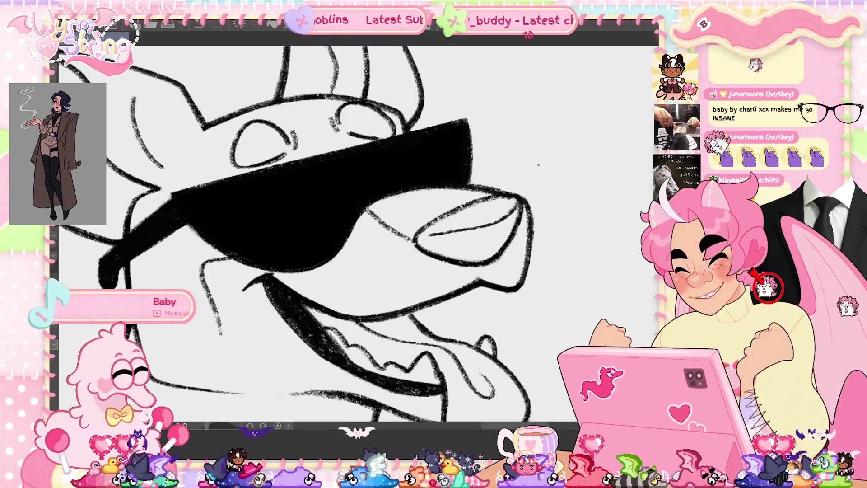
{"action": "key", "text": "h"}
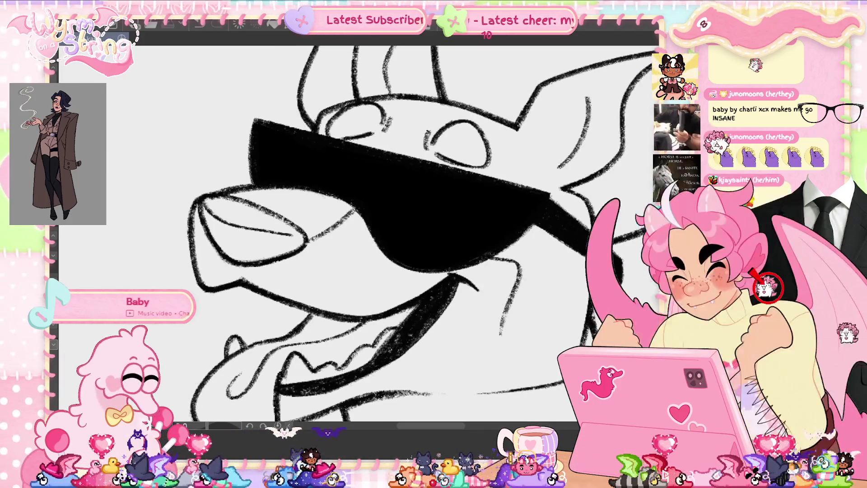
{"action": "key", "text": "ctrl+0"}
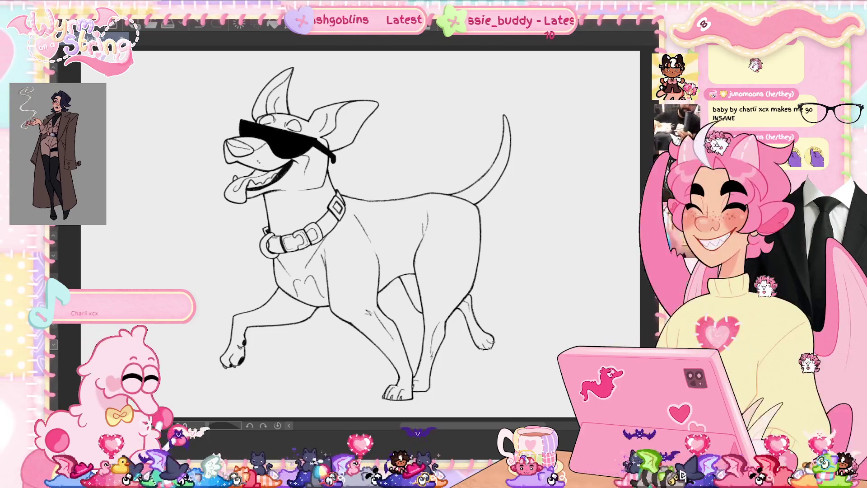
Fill the dog's nose solid black, zoom in to check it, then fit the canvas
{"action": "left_click", "coordinate": [235, 146]}
{"action": "scroll", "coordinate": [250, 90], "scroll_direction": "up", "scroll_amount": 5}
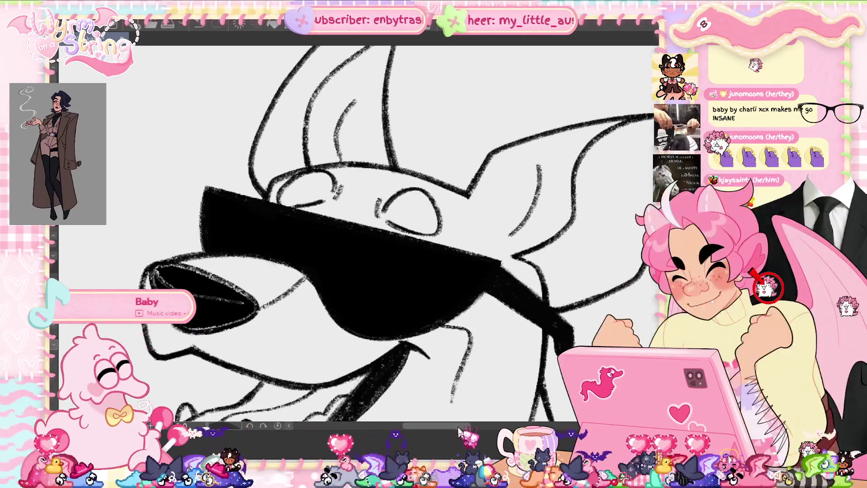
{"action": "scroll", "coordinate": [384, 235], "scroll_direction": "left", "scroll_amount": 1}
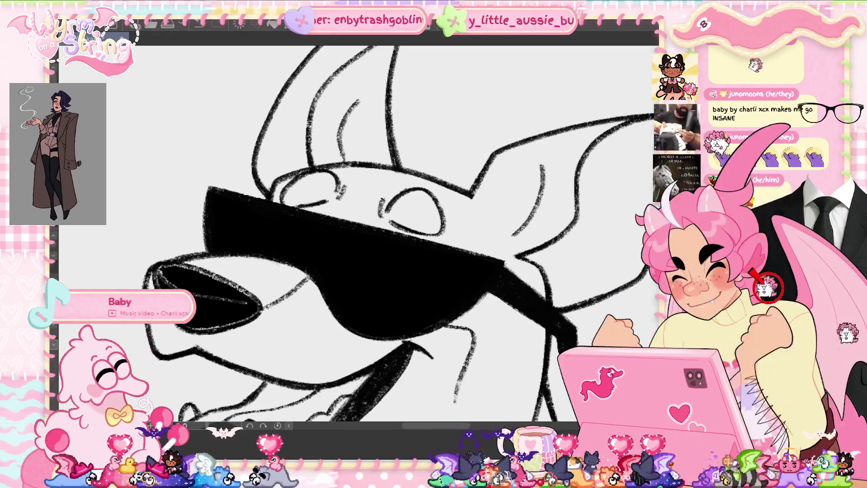
{"action": "scroll", "coordinate": [348, 237], "scroll_direction": "up", "scroll_amount": 2}
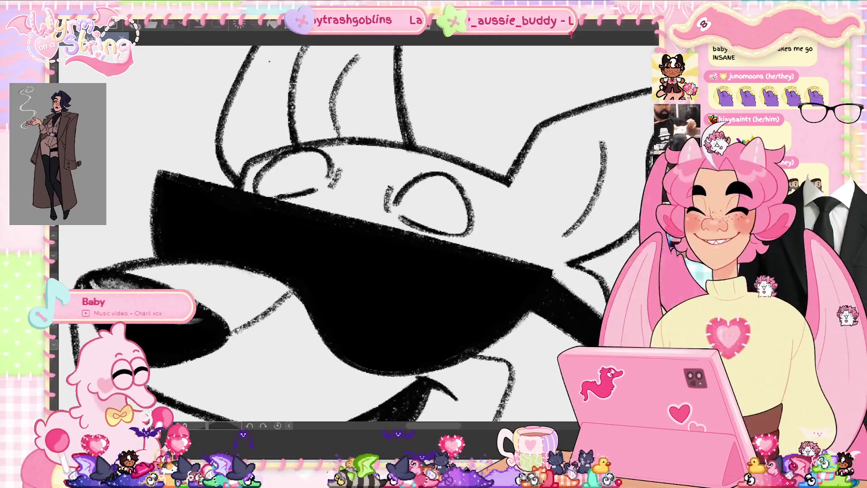
{"action": "key", "text": "ctrl+0"}
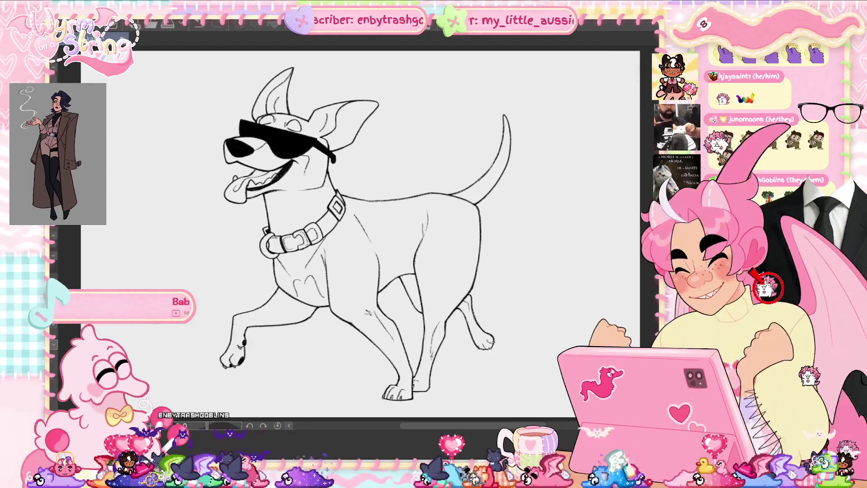
{"action": "key", "text": "Delete"}
{"action": "left_click", "coordinate": [375, 174]}
{"action": "key", "text": "Delete"}
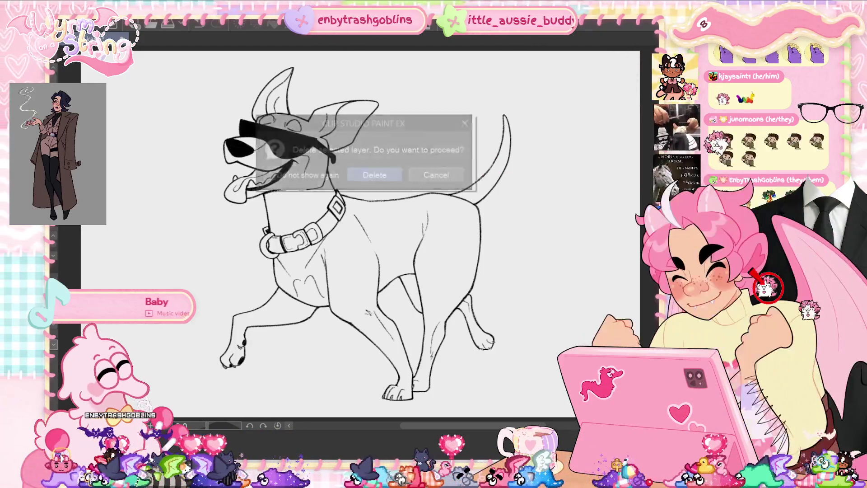
{"action": "left_click", "coordinate": [397, 175]}
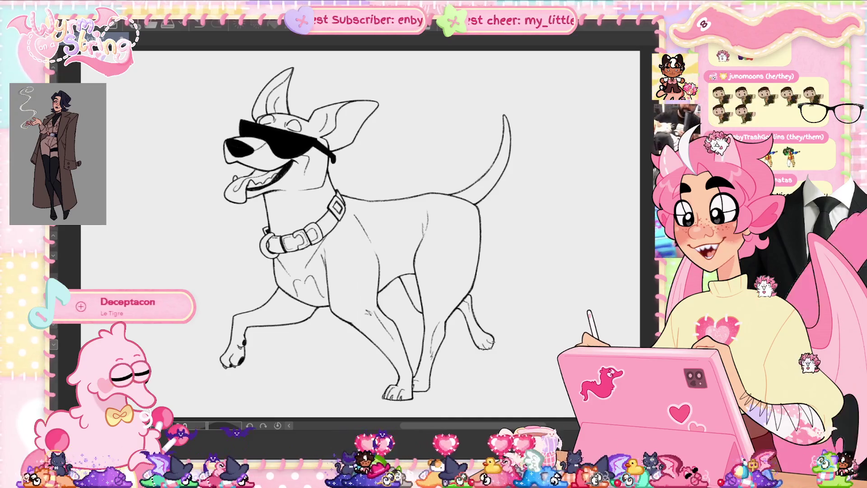
{"action": "key", "text": "Delete"}
{"action": "left_click", "coordinate": [382, 175]}
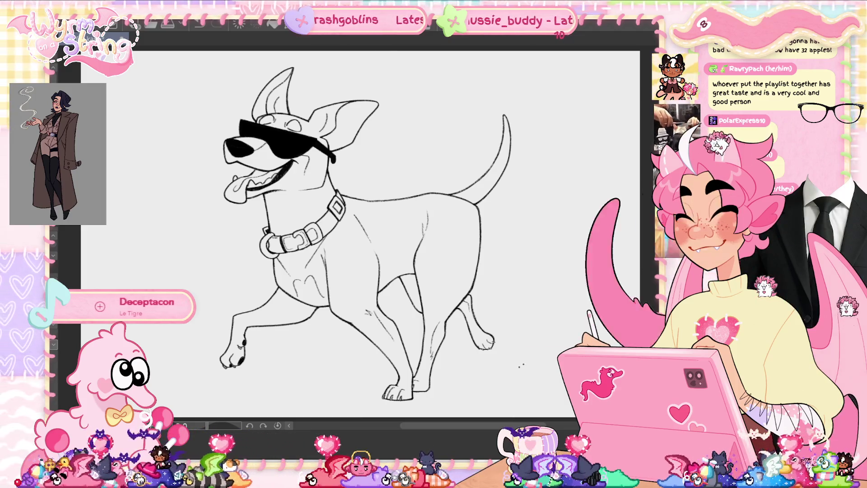
Lasso-fill the dog's whole silhouette with a red-brown base colour, then zoom into the legs
{"action": "left_click_drag", "start_coordinate": [542, 363], "coordinate": [451, 417]}
{"action": "mouse_move", "coordinate": [542, 364]}
{"action": "left_mouse_down"}
{"action": "mouse_move", "coordinate": [560, 181]}
{"action": "mouse_move", "coordinate": [361, 48]}
{"action": "left_mouse_up"}
{"action": "scroll", "coordinate": [446, 342], "scroll_direction": "up", "scroll_amount": 5}
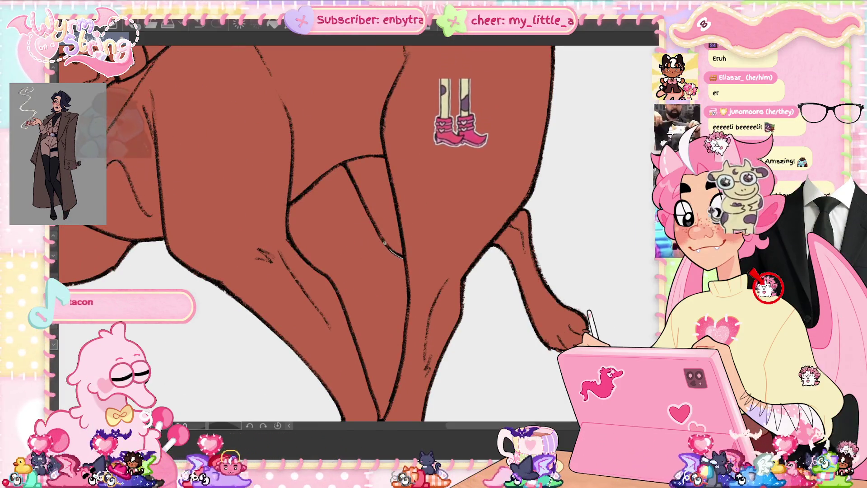
Lasso-erase the base fill from the gap between the legs, then fit the view
{"action": "mouse_move", "coordinate": [403, 258]}
{"action": "left_mouse_down"}
{"action": "mouse_move", "coordinate": [343, 164]}
{"action": "mouse_move", "coordinate": [291, 202]}
{"action": "mouse_move", "coordinate": [287, 238]}
{"action": "mouse_move", "coordinate": [338, 295]}
{"action": "left_mouse_up"}
{"action": "mouse_move", "coordinate": [365, 367]}
{"action": "left_mouse_down"}
{"action": "mouse_move", "coordinate": [380, 417]}
{"action": "mouse_move", "coordinate": [397, 380]}
{"action": "left_mouse_up"}
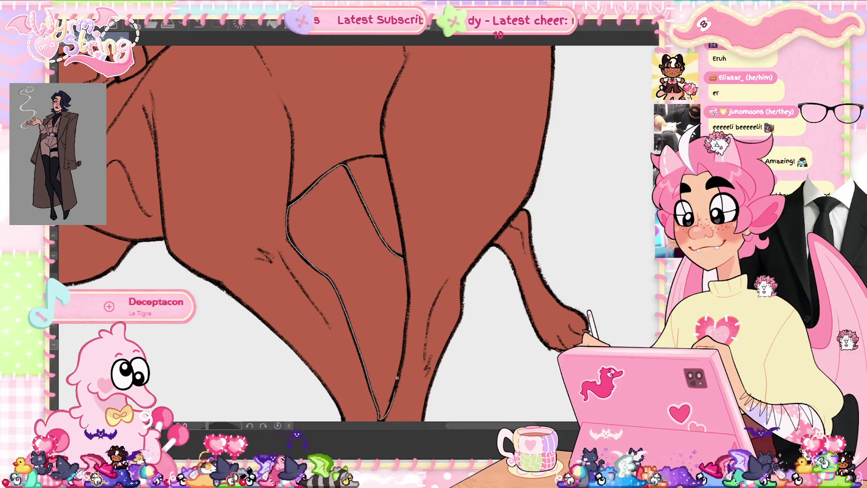
{"action": "left_click_drag", "start_coordinate": [406, 342], "coordinate": [411, 273]}
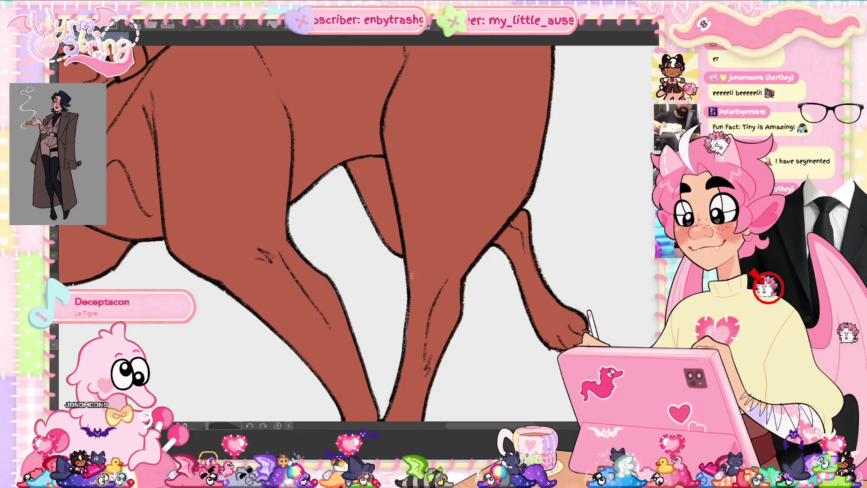
{"action": "left_click_drag", "start_coordinate": [416, 288], "coordinate": [434, 278]}
{"action": "key", "text": "ctrl+0"}
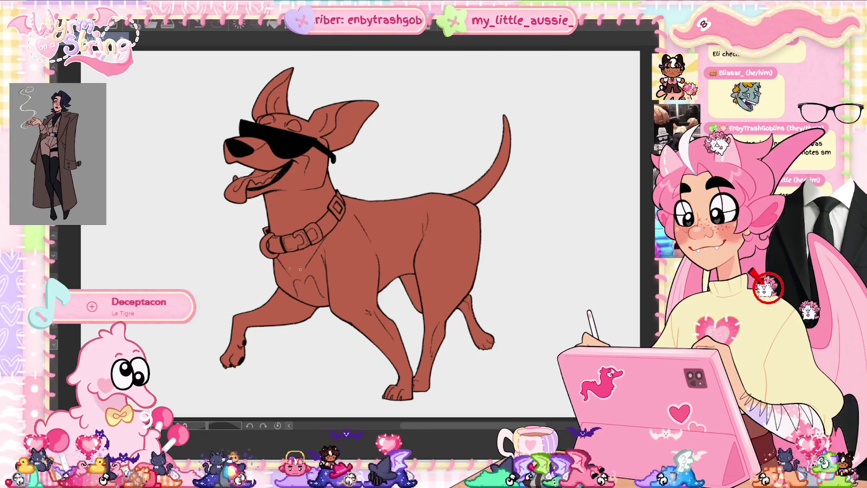
Test light tan and darker brown base fills on the dog, stepping back and forth with undo and redo
{"action": "left_click", "coordinate": [422, 235]}
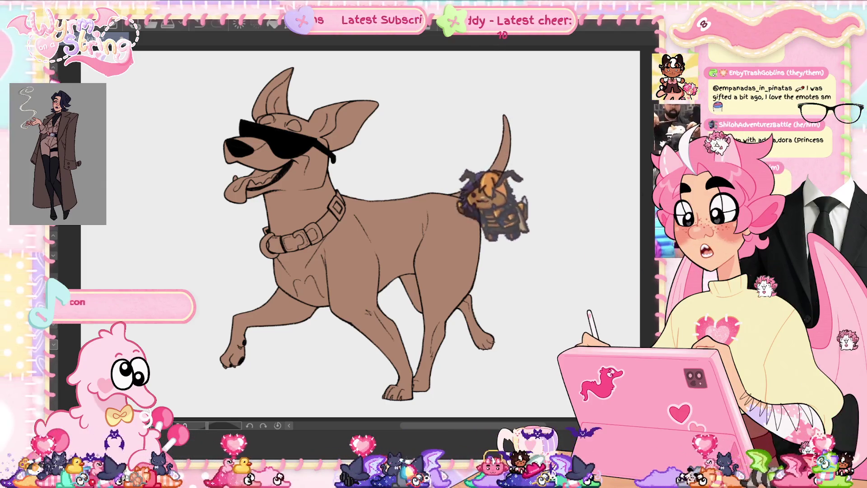
{"action": "mouse_move", "coordinate": [360, 233]}
{"action": "left_mouse_down"}
{"action": "mouse_move", "coordinate": [316, 135]}
{"action": "mouse_move", "coordinate": [271, 325]}
{"action": "mouse_move", "coordinate": [379, 344]}
{"action": "mouse_move", "coordinate": [478, 187]}
{"action": "left_mouse_up"}
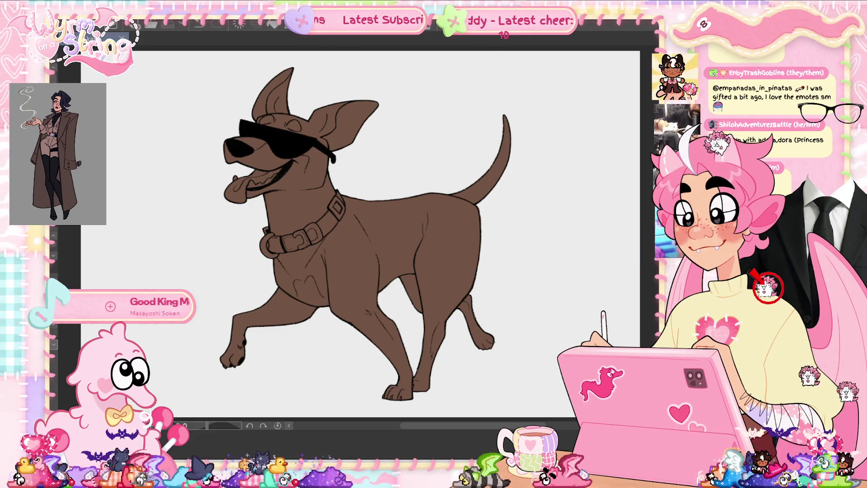
{"action": "key", "text": "ctrl+z"}
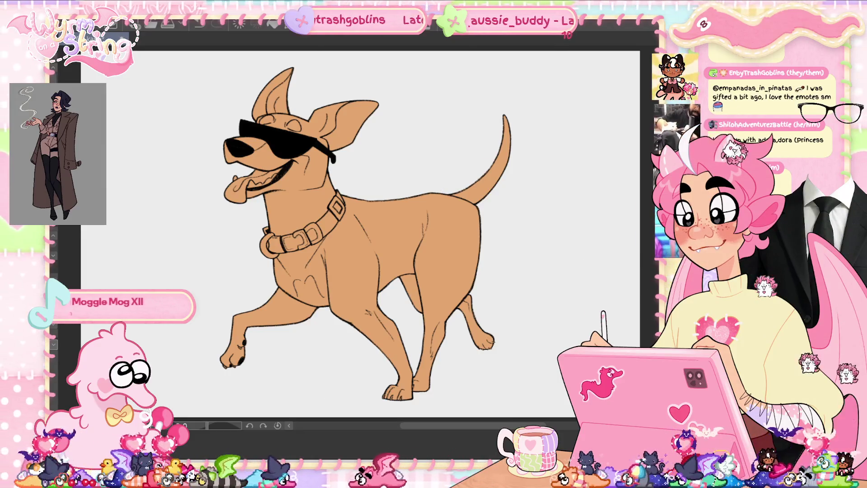
{"action": "key", "text": "ctrl+y"}
{"action": "key", "text": "ctrl+y"}
{"action": "key", "text": "ctrl+y"}
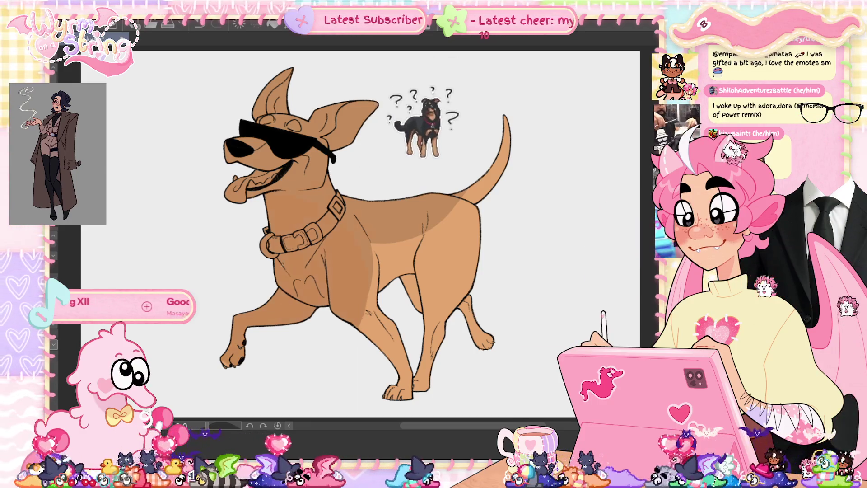
{"action": "key", "text": "ctrl+y"}
{"action": "key", "text": "ctrl+y"}
{"action": "key", "text": "ctrl+y"}
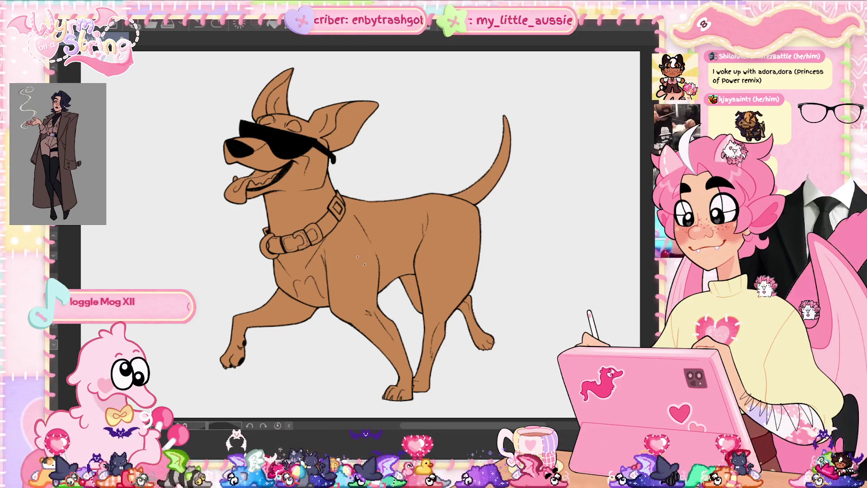
Brush trial soft shading strokes across the dog's chest and body, then remove them
{"action": "left_click_drag", "start_coordinate": [316, 270], "coordinate": [396, 251]}
{"action": "left_click_drag", "start_coordinate": [345, 264], "coordinate": [376, 313]}
{"action": "key", "text": "ctrl+z"}
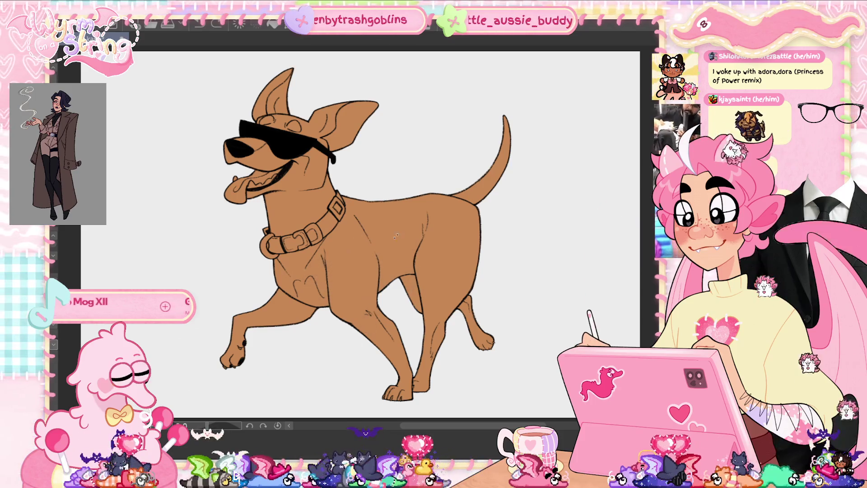
{"action": "left_click_drag", "start_coordinate": [312, 271], "coordinate": [427, 221]}
{"action": "key", "text": "ctrl+z"}
{"action": "mouse_move", "coordinate": [311, 271]}
{"action": "left_mouse_down"}
{"action": "mouse_move", "coordinate": [397, 221]}
{"action": "mouse_move", "coordinate": [429, 225]}
{"action": "left_mouse_up"}
{"action": "mouse_move", "coordinate": [339, 303]}
{"action": "left_mouse_down"}
{"action": "mouse_move", "coordinate": [411, 248]}
{"action": "mouse_move", "coordinate": [325, 293]}
{"action": "left_mouse_up"}
{"action": "key", "text": "Delete"}
Try zigzag shading across the chest, body and hind leg, then delete it
{"action": "left_click_drag", "start_coordinate": [406, 278], "coordinate": [467, 275]}
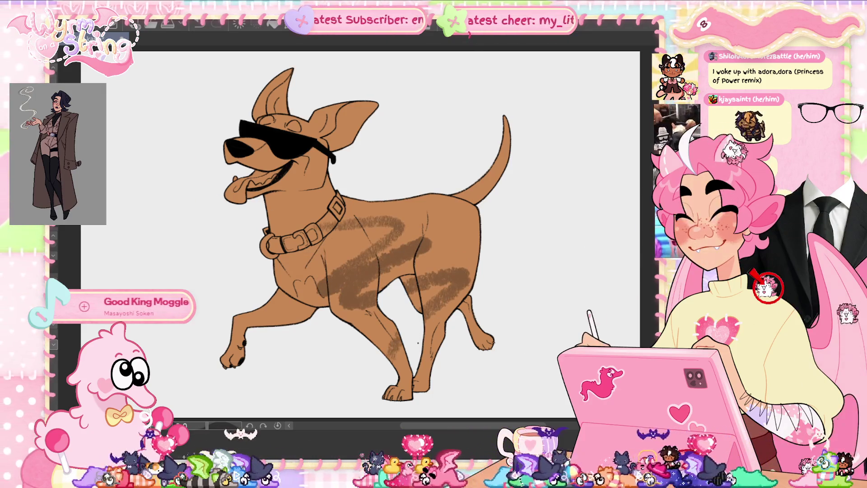
{"action": "key", "text": "Delete"}
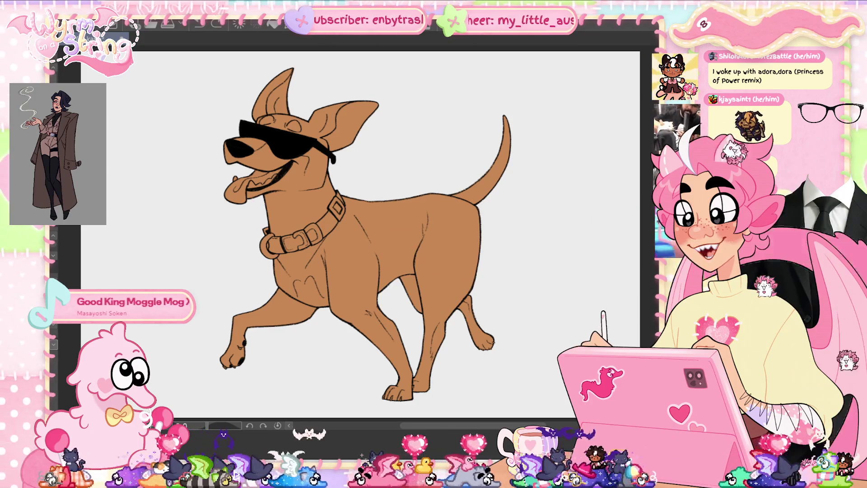
{"action": "left_click_drag", "start_coordinate": [377, 208], "coordinate": [411, 271]}
{"action": "left_click_drag", "start_coordinate": [377, 311], "coordinate": [354, 328]}
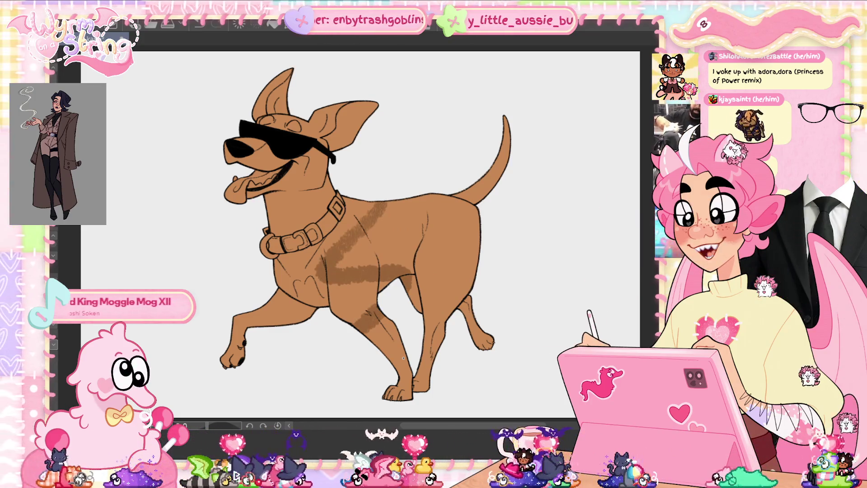
{"action": "key", "text": "Delete"}
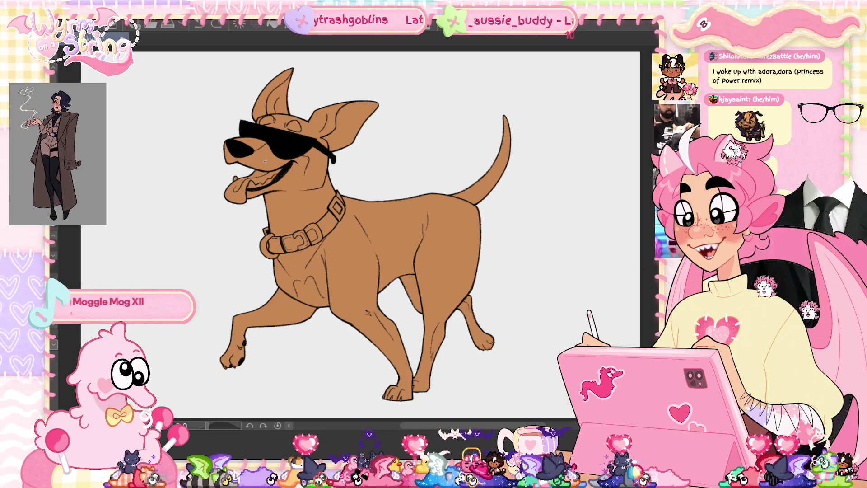
{"action": "scroll", "coordinate": [212, 121], "scroll_direction": "up", "scroll_amount": 2}
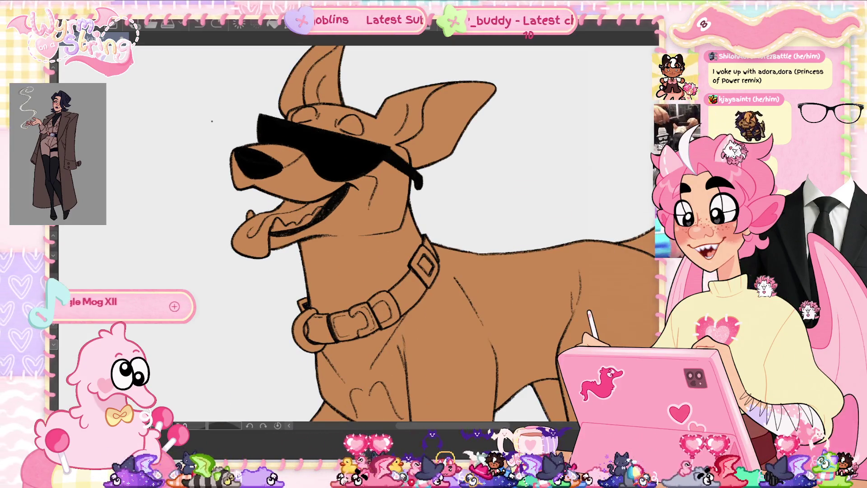
Brush darker brown across the muzzle below the sunglasses, then undo the stroke
{"action": "mouse_move", "coordinate": [332, 199]}
{"action": "left_mouse_down"}
{"action": "mouse_move", "coordinate": [285, 165]}
{"action": "mouse_move", "coordinate": [258, 180]}
{"action": "mouse_move", "coordinate": [233, 158]}
{"action": "mouse_move", "coordinate": [231, 176]}
{"action": "mouse_move", "coordinate": [300, 201]}
{"action": "mouse_move", "coordinate": [316, 167]}
{"action": "mouse_move", "coordinate": [294, 208]}
{"action": "mouse_move", "coordinate": [242, 180]}
{"action": "mouse_move", "coordinate": [280, 163]}
{"action": "mouse_move", "coordinate": [311, 194]}
{"action": "mouse_move", "coordinate": [276, 149]}
{"action": "mouse_move", "coordinate": [357, 208]}
{"action": "mouse_move", "coordinate": [267, 244]}
{"action": "left_mouse_up"}
{"action": "key", "text": "ctrl+z"}
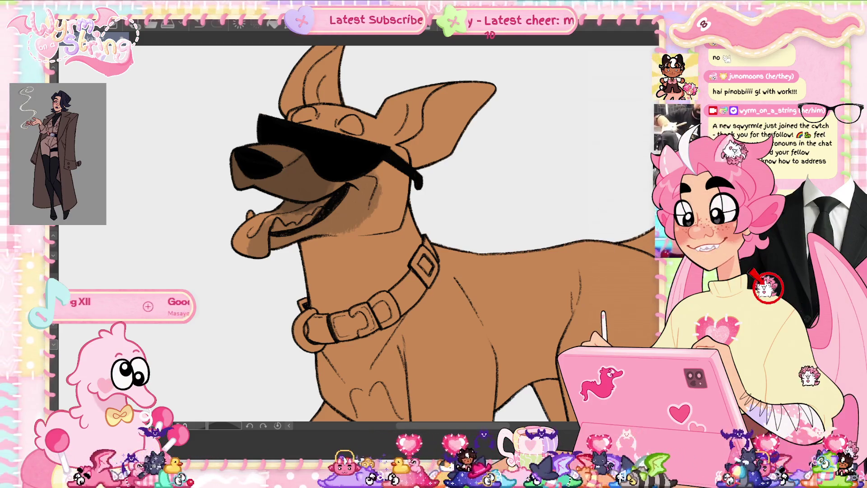
Paint darker brown over the tongue, along the mouth, and across the forehead above the sunglasses
{"action": "scroll", "coordinate": [429, 235], "scroll_direction": "up", "scroll_amount": 2}
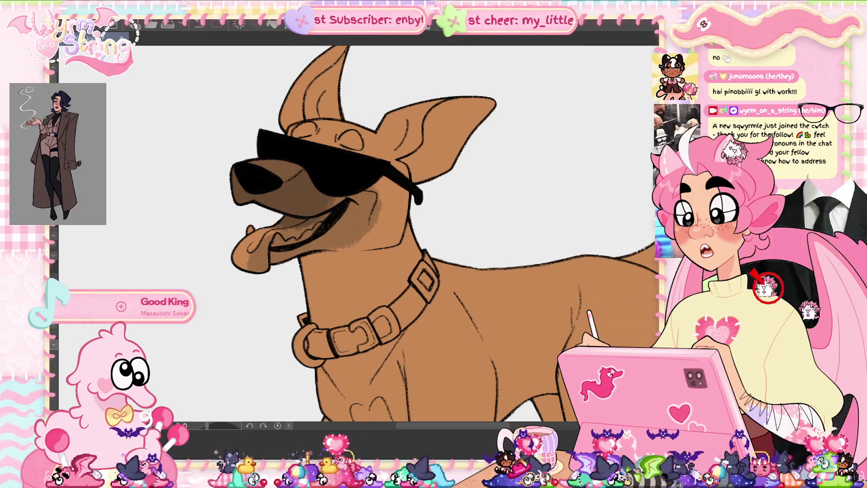
{"action": "mouse_move", "coordinate": [278, 258]}
{"action": "left_mouse_down"}
{"action": "mouse_move", "coordinate": [253, 253]}
{"action": "mouse_move", "coordinate": [336, 228]}
{"action": "mouse_move", "coordinate": [361, 206]}
{"action": "mouse_move", "coordinate": [335, 216]}
{"action": "mouse_move", "coordinate": [284, 190]}
{"action": "mouse_move", "coordinate": [280, 170]}
{"action": "mouse_move", "coordinate": [241, 194]}
{"action": "left_mouse_up"}
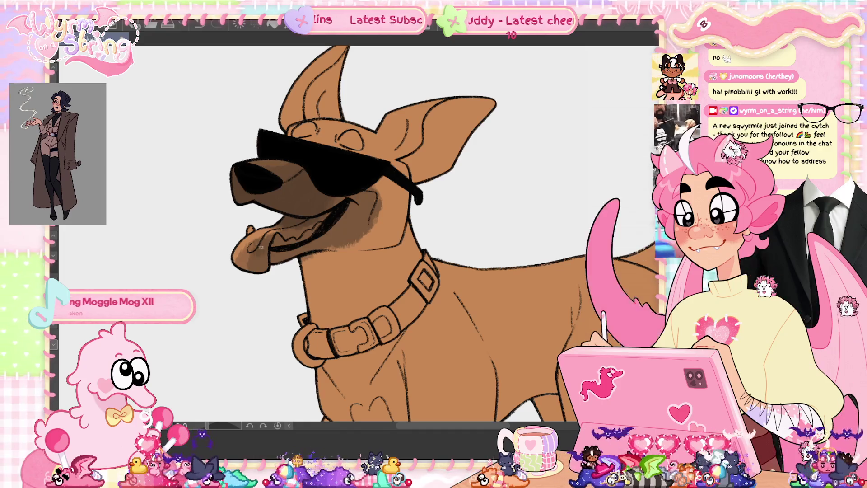
{"action": "left_click_drag", "start_coordinate": [258, 246], "coordinate": [306, 240]}
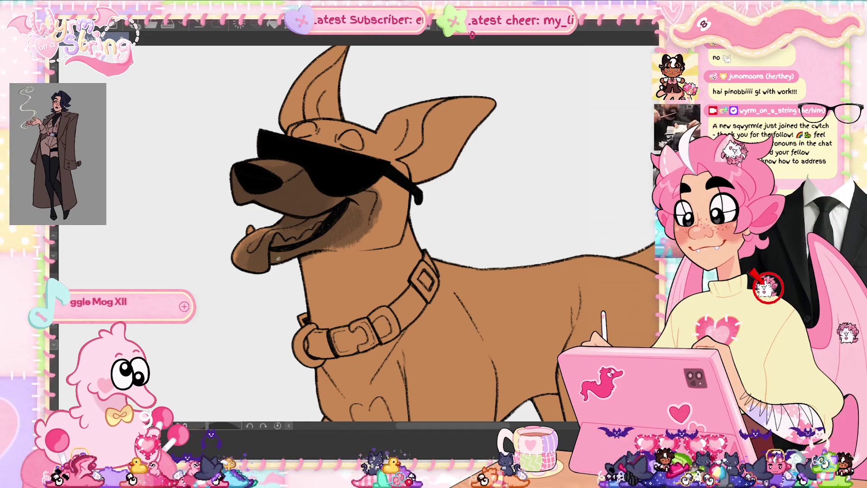
{"action": "mouse_move", "coordinate": [348, 145]}
{"action": "left_mouse_down"}
{"action": "mouse_move", "coordinate": [359, 152]}
{"action": "mouse_move", "coordinate": [309, 146]}
{"action": "mouse_move", "coordinate": [389, 155]}
{"action": "left_mouse_up"}
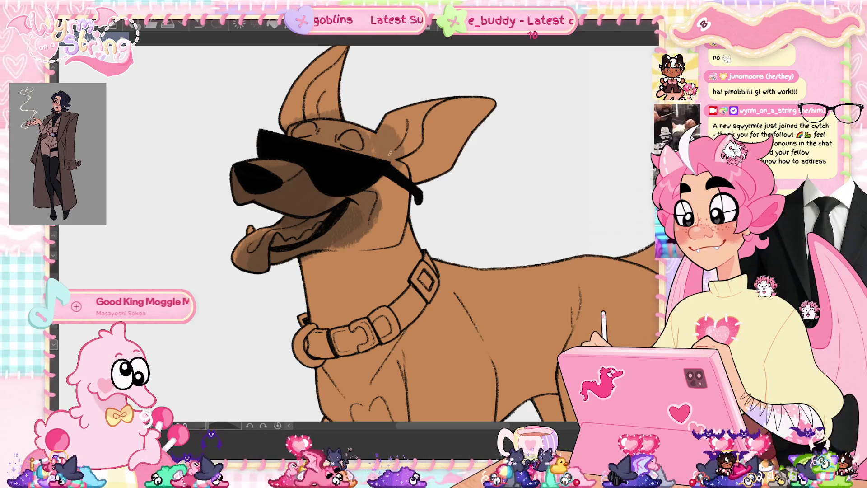
{"action": "left_click_drag", "start_coordinate": [318, 136], "coordinate": [326, 140]}
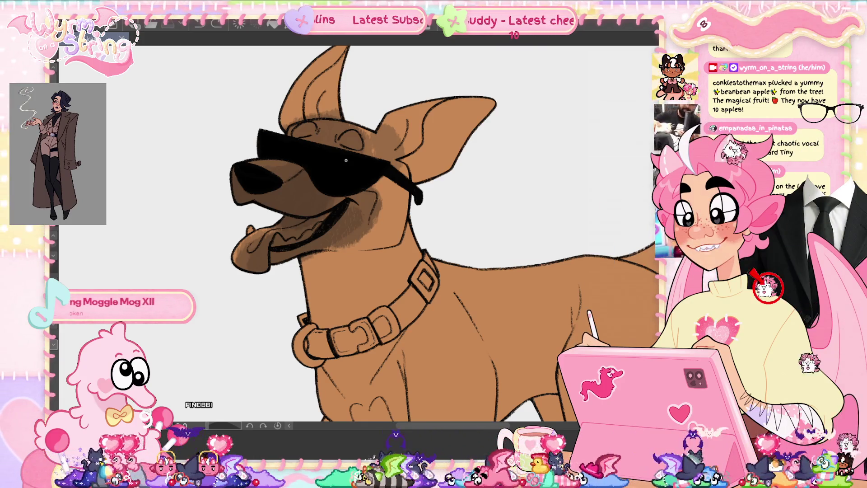
Darken the inside and base of the right-hand ear with several brown brush strokes
{"action": "left_click_drag", "start_coordinate": [421, 257], "coordinate": [398, 328]}
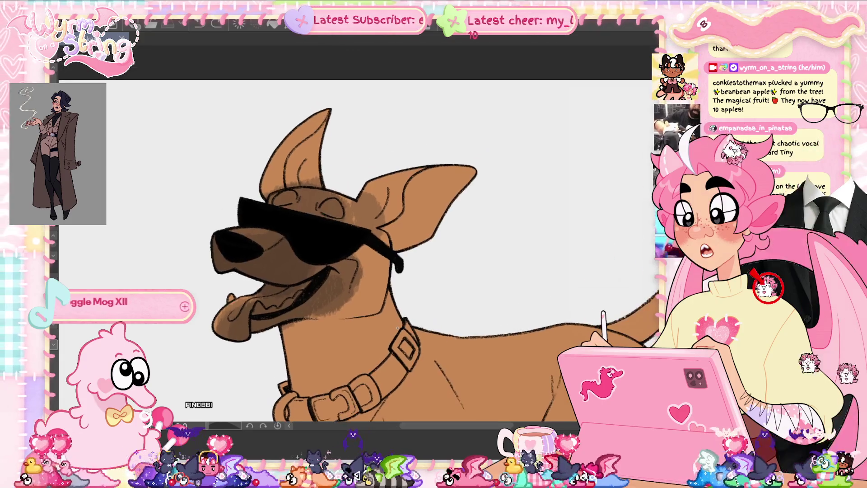
{"action": "left_click_drag", "start_coordinate": [392, 210], "coordinate": [420, 169]}
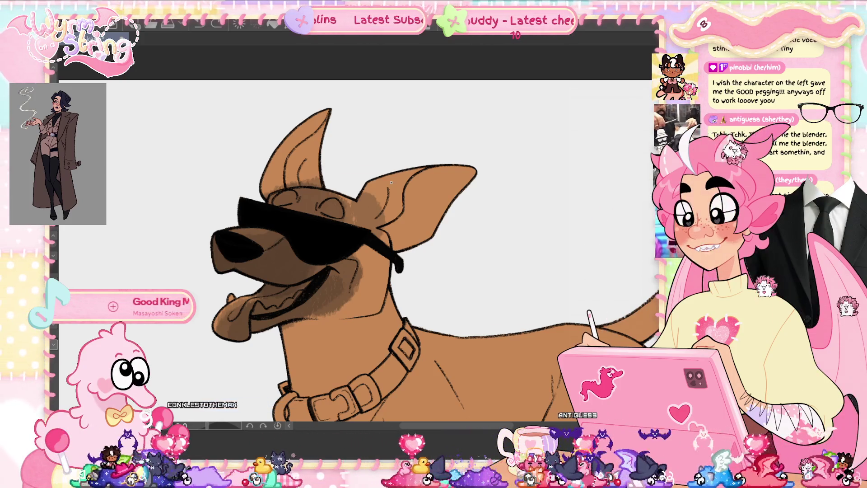
{"action": "key", "text": "ctrl+z"}
{"action": "key", "text": "ctrl+y"}
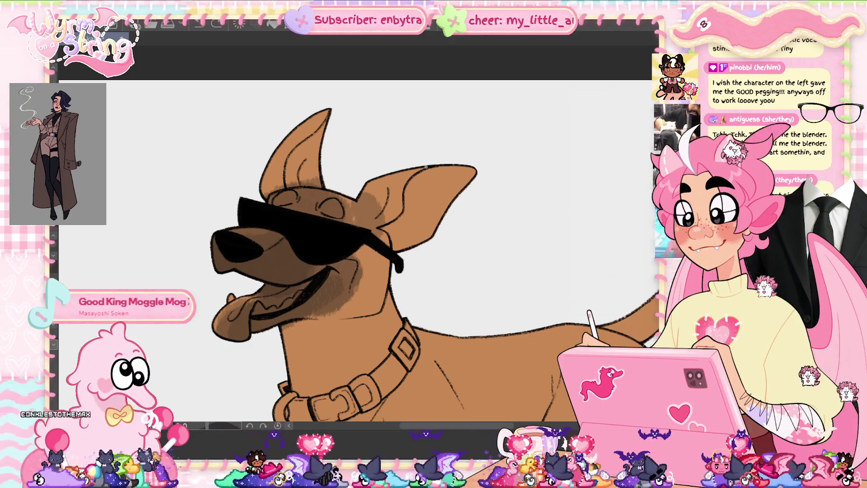
{"action": "mouse_move", "coordinate": [425, 167]}
{"action": "left_mouse_down"}
{"action": "mouse_move", "coordinate": [440, 179]}
{"action": "mouse_move", "coordinate": [393, 189]}
{"action": "mouse_move", "coordinate": [395, 171]}
{"action": "left_mouse_up"}
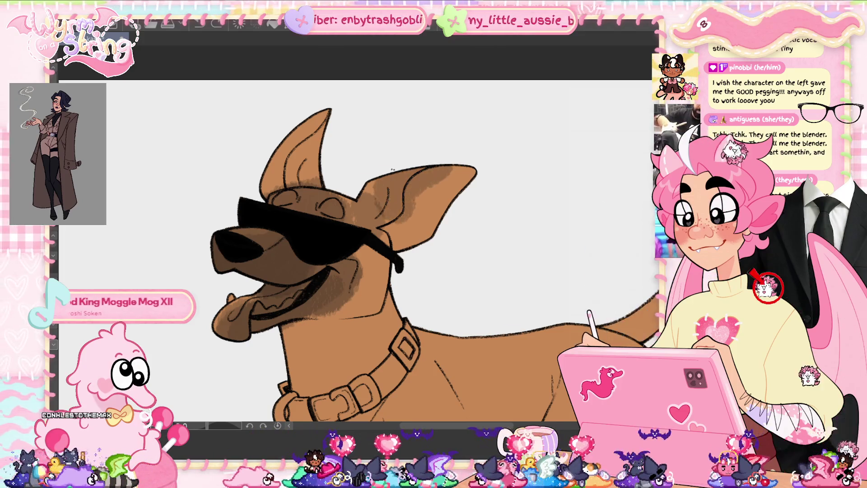
{"action": "left_click_drag", "start_coordinate": [376, 199], "coordinate": [386, 189]}
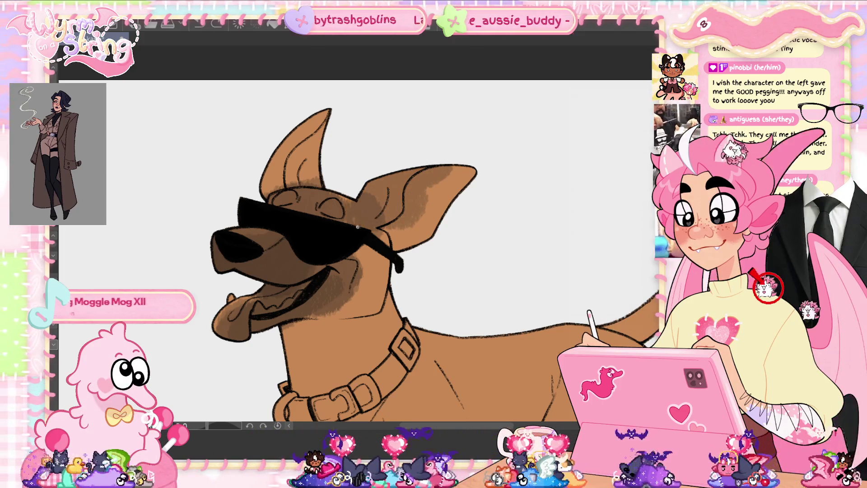
{"action": "mouse_move", "coordinate": [438, 167]}
{"action": "left_mouse_down"}
{"action": "mouse_move", "coordinate": [458, 171]}
{"action": "mouse_move", "coordinate": [370, 208]}
{"action": "mouse_move", "coordinate": [413, 239]}
{"action": "mouse_move", "coordinate": [417, 216]}
{"action": "mouse_move", "coordinate": [431, 228]}
{"action": "mouse_move", "coordinate": [461, 185]}
{"action": "mouse_move", "coordinate": [429, 207]}
{"action": "mouse_move", "coordinate": [417, 232]}
{"action": "mouse_move", "coordinate": [395, 199]}
{"action": "mouse_move", "coordinate": [392, 216]}
{"action": "mouse_move", "coordinate": [391, 181]}
{"action": "mouse_move", "coordinate": [381, 201]}
{"action": "mouse_move", "coordinate": [374, 183]}
{"action": "left_mouse_up"}
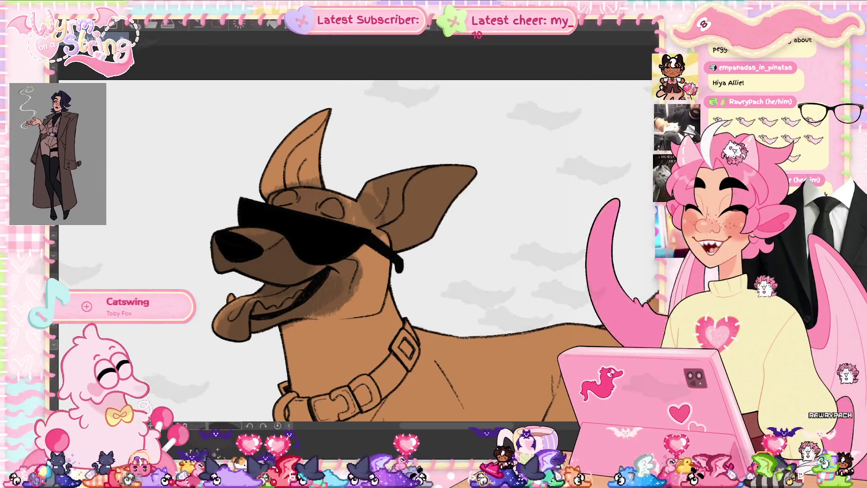
Layer more darker brown strokes into both the left-hand and right-hand ears
{"action": "mouse_move", "coordinate": [298, 158]}
{"action": "left_mouse_down"}
{"action": "mouse_move", "coordinate": [316, 137]}
{"action": "mouse_move", "coordinate": [298, 174]}
{"action": "mouse_move", "coordinate": [328, 118]}
{"action": "mouse_move", "coordinate": [287, 173]}
{"action": "left_mouse_up"}
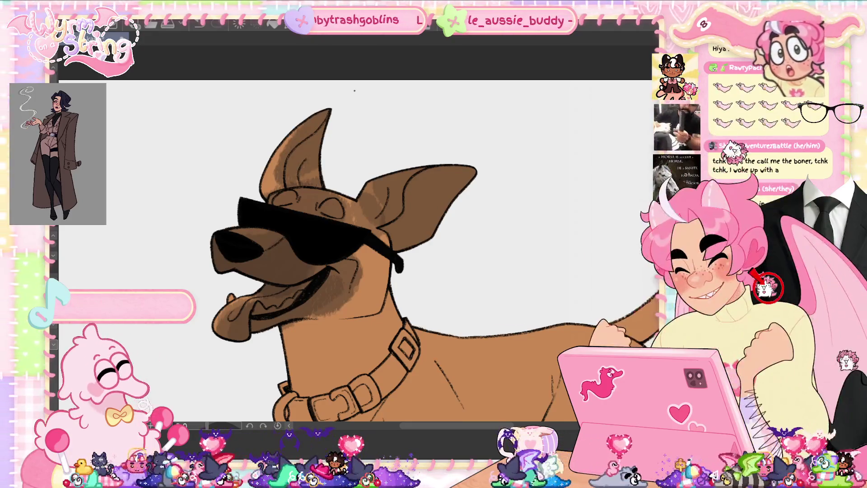
{"action": "mouse_move", "coordinate": [461, 170]}
{"action": "left_mouse_down"}
{"action": "mouse_move", "coordinate": [411, 190]}
{"action": "mouse_move", "coordinate": [425, 194]}
{"action": "mouse_move", "coordinate": [407, 217]}
{"action": "mouse_move", "coordinate": [447, 192]}
{"action": "mouse_move", "coordinate": [410, 231]}
{"action": "left_mouse_up"}
{"action": "left_click_drag", "start_coordinate": [321, 118], "coordinate": [264, 176]}
{"action": "mouse_move", "coordinate": [308, 141]}
{"action": "left_mouse_down"}
{"action": "mouse_move", "coordinate": [282, 146]}
{"action": "mouse_move", "coordinate": [277, 135]}
{"action": "left_mouse_up"}
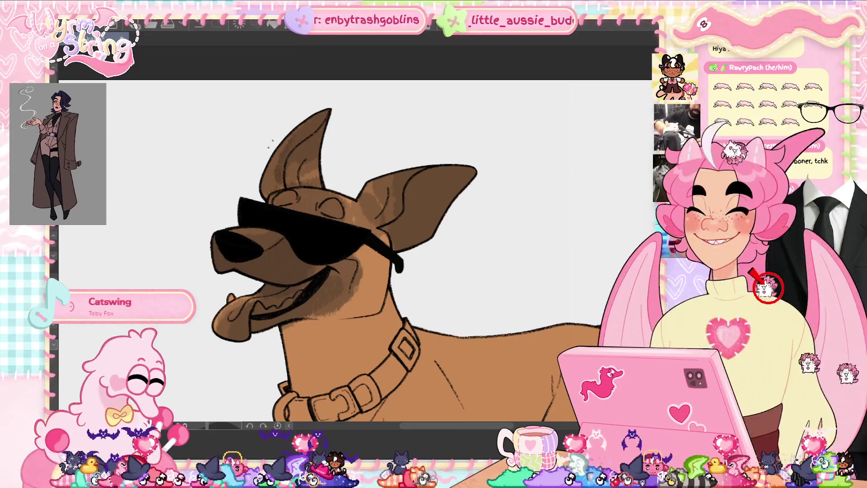
{"action": "mouse_move", "coordinate": [468, 169]}
{"action": "left_mouse_down"}
{"action": "mouse_move", "coordinate": [434, 180]}
{"action": "mouse_move", "coordinate": [407, 228]}
{"action": "left_mouse_up"}
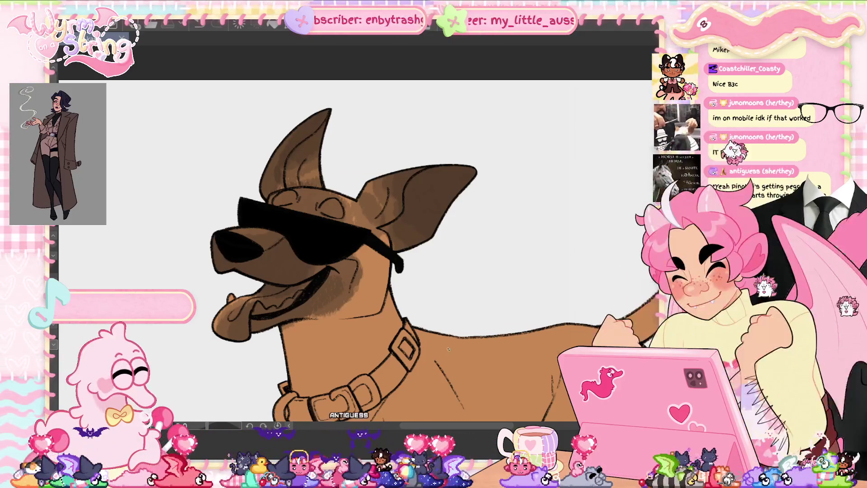
{"action": "left_click_drag", "start_coordinate": [449, 349], "coordinate": [406, 214]}
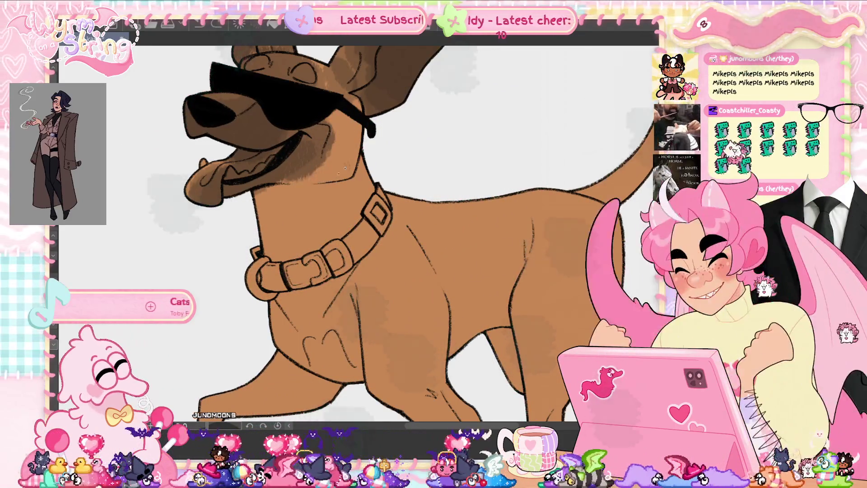
Roughen the chin, neck and cheek behind the sunglasses with fur-textured brown strokes
{"action": "left_click_drag", "start_coordinate": [325, 178], "coordinate": [356, 143]}
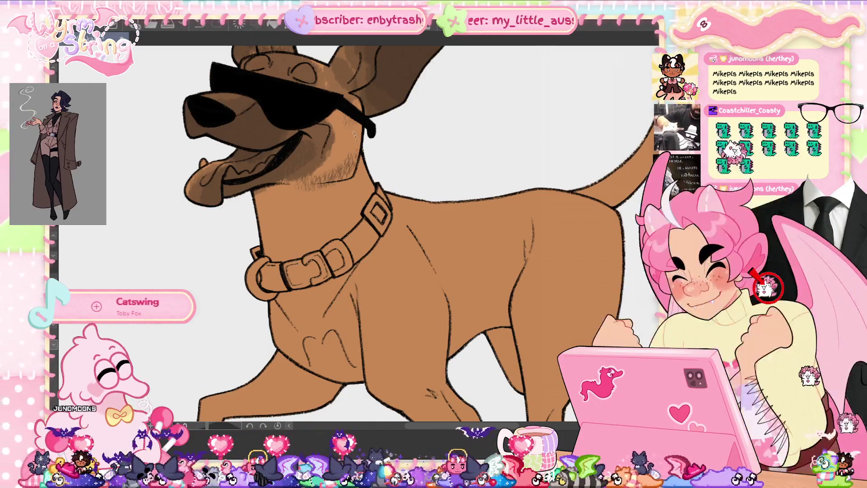
{"action": "left_click_drag", "start_coordinate": [354, 138], "coordinate": [342, 152]}
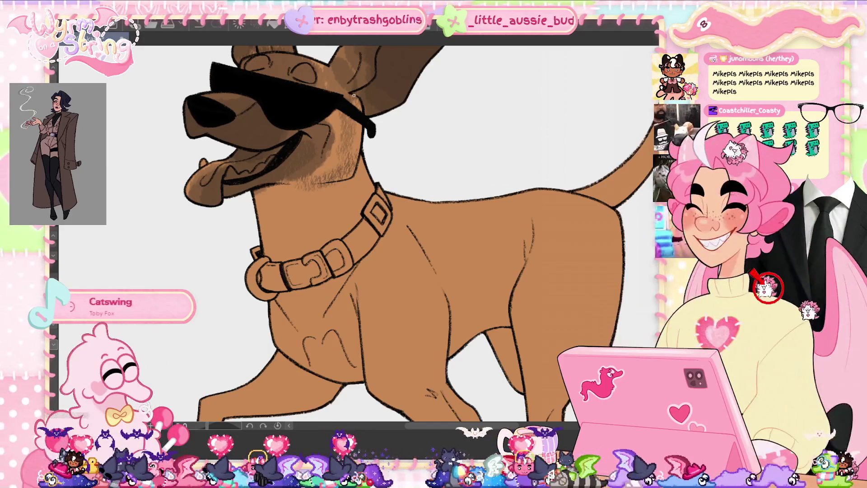
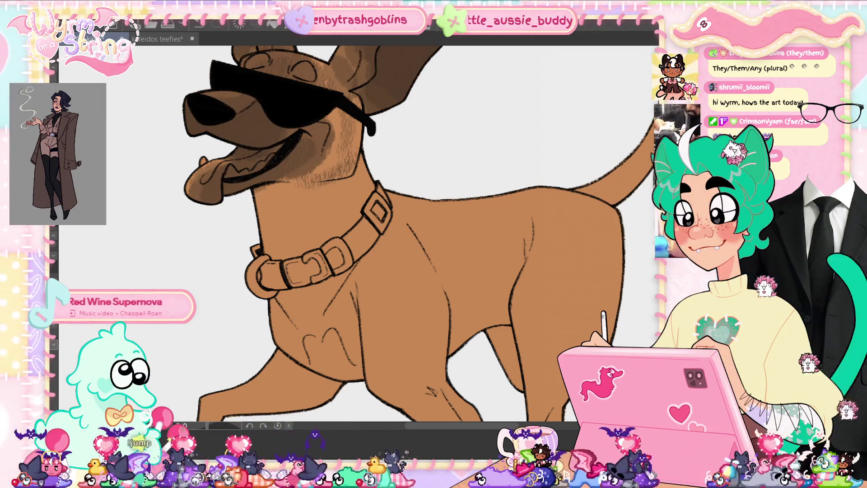
Paint a darker brown shading band along the dog's back, undoing a trial chest stroke
{"action": "scroll", "coordinate": [407, 226], "scroll_direction": "up", "scroll_amount": 3}
{"action": "mouse_move", "coordinate": [266, 282]}
{"action": "left_mouse_down"}
{"action": "mouse_move", "coordinate": [307, 298]}
{"action": "mouse_move", "coordinate": [331, 324]}
{"action": "left_mouse_up"}
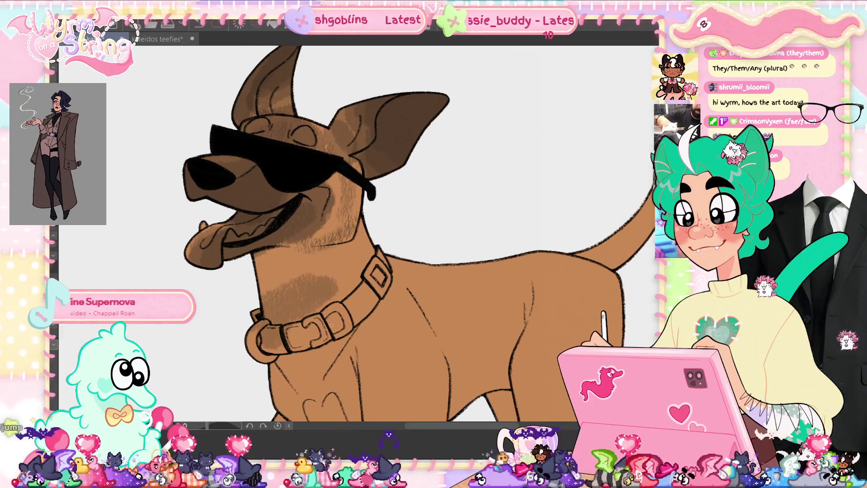
{"action": "key", "text": "ctrl+z"}
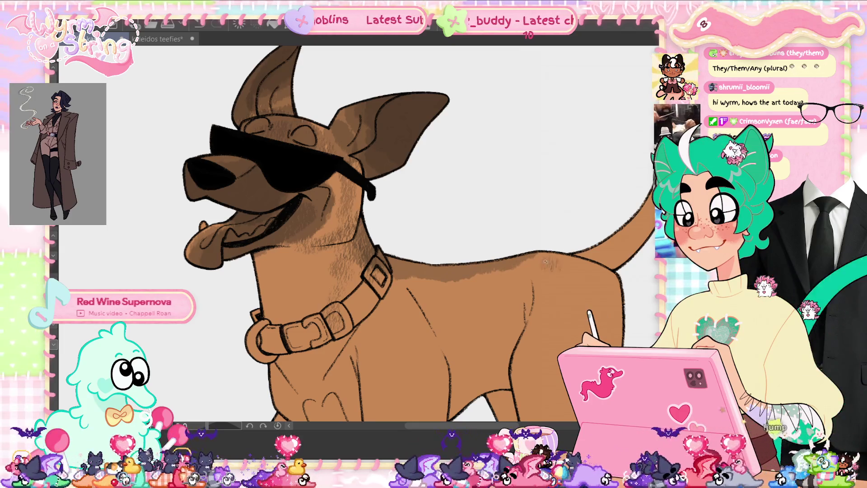
{"action": "left_click_drag", "start_coordinate": [538, 267], "coordinate": [423, 275]}
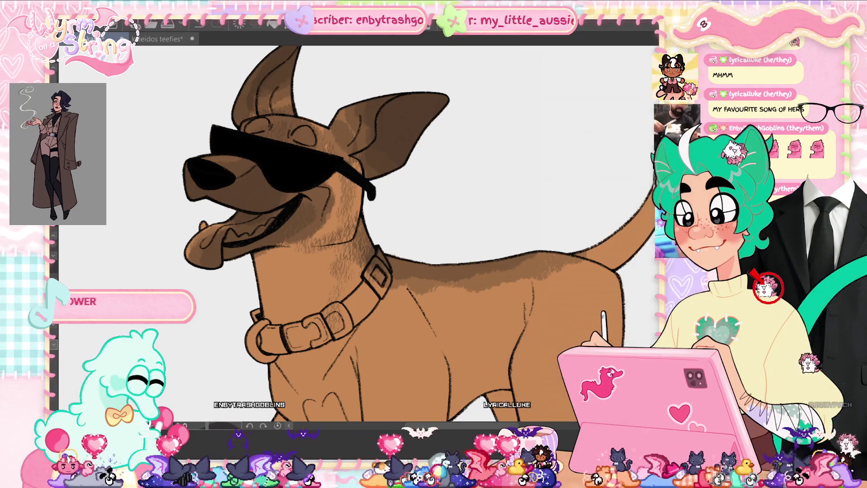
{"action": "scroll", "coordinate": [405, 228], "scroll_direction": "down", "scroll_amount": 3}
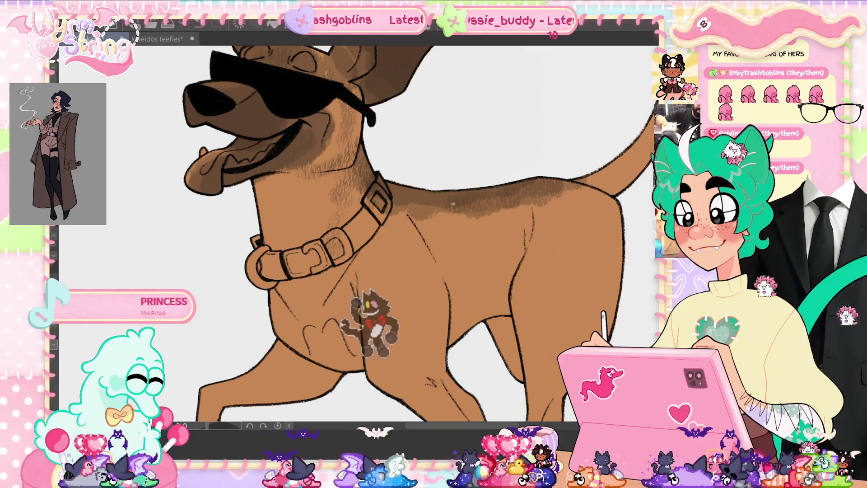
Extend the darker brown shading further along the back toward the tail
{"action": "mouse_move", "coordinate": [514, 186]}
{"action": "left_mouse_down"}
{"action": "mouse_move", "coordinate": [582, 194]}
{"action": "mouse_move", "coordinate": [487, 212]}
{"action": "left_mouse_up"}
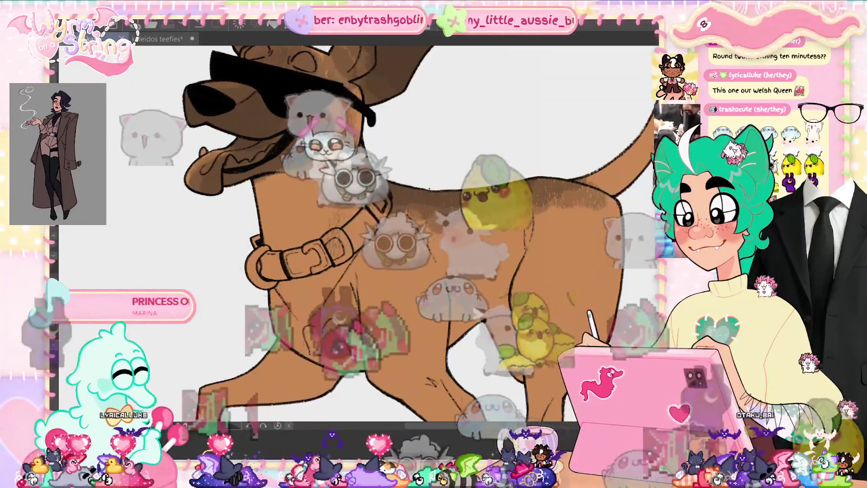
{"action": "left_click_drag", "start_coordinate": [450, 316], "coordinate": [437, 214]}
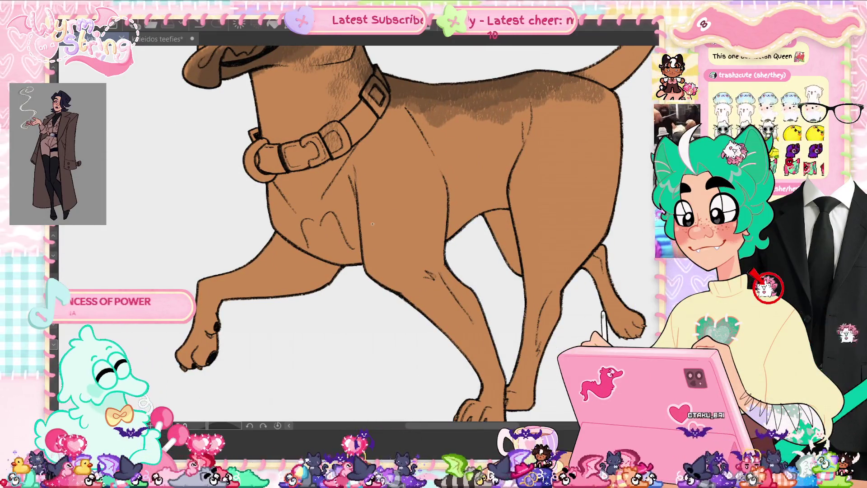
Brush darker brown mottling over the chest and shoulder, then save with Ctrl+S
{"action": "left_click_drag", "start_coordinate": [371, 198], "coordinate": [416, 181]}
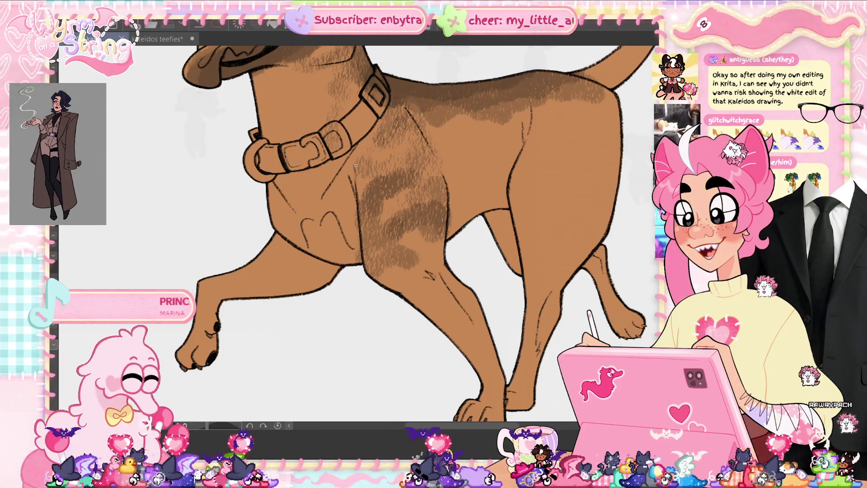
{"action": "key", "text": "ctrl+s"}
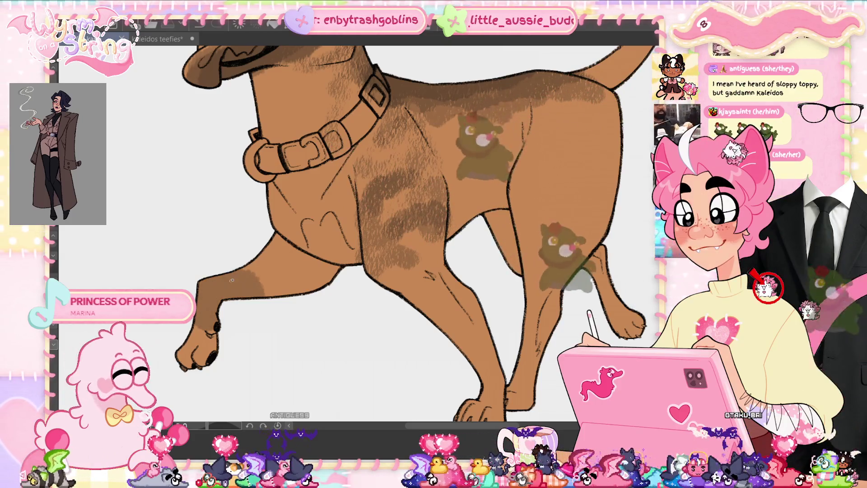
Add darker brown patches on the upper foreleg and continue shading down toward the paw
{"action": "left_click_drag", "start_coordinate": [225, 284], "coordinate": [256, 285]}
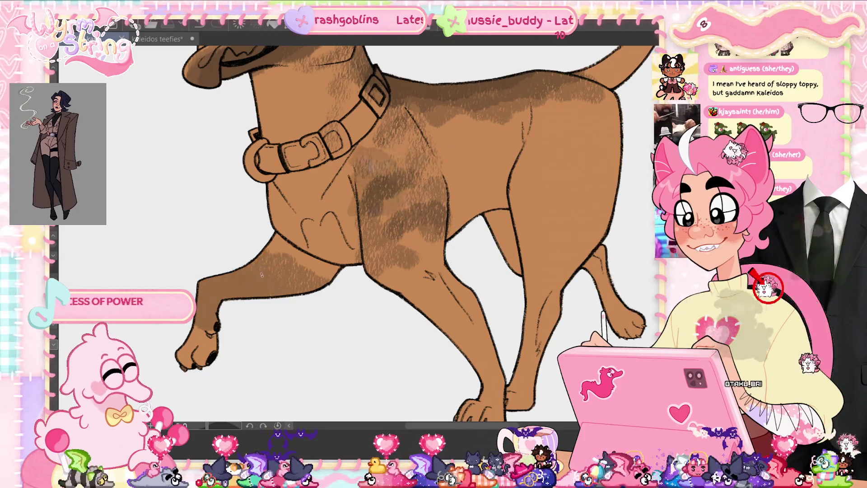
{"action": "left_click_drag", "start_coordinate": [229, 289], "coordinate": [277, 276]}
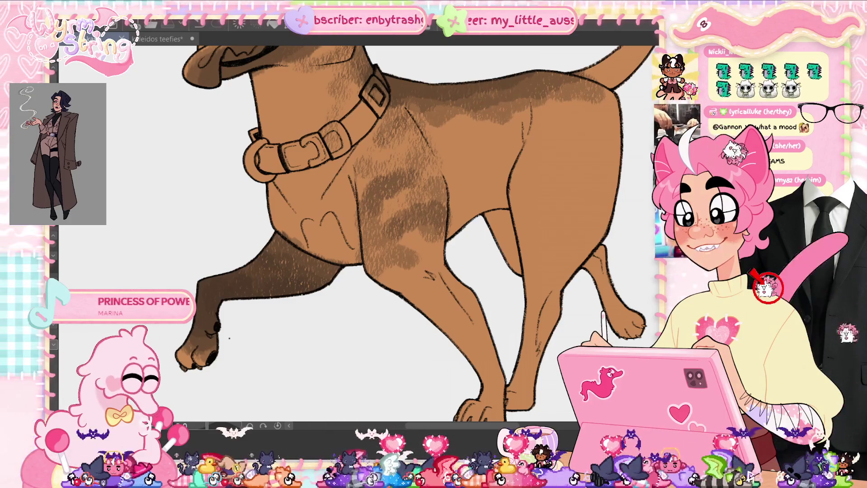
{"action": "mouse_move", "coordinate": [453, 353]}
{"action": "left_mouse_down"}
{"action": "mouse_move", "coordinate": [368, 304]}
{"action": "mouse_move", "coordinate": [400, 319]}
{"action": "mouse_move", "coordinate": [398, 290]}
{"action": "mouse_move", "coordinate": [363, 225]}
{"action": "mouse_move", "coordinate": [359, 249]}
{"action": "mouse_move", "coordinate": [323, 216]}
{"action": "mouse_move", "coordinate": [293, 217]}
{"action": "mouse_move", "coordinate": [289, 205]}
{"action": "mouse_move", "coordinate": [336, 208]}
{"action": "mouse_move", "coordinate": [339, 167]}
{"action": "mouse_move", "coordinate": [298, 178]}
{"action": "left_mouse_up"}
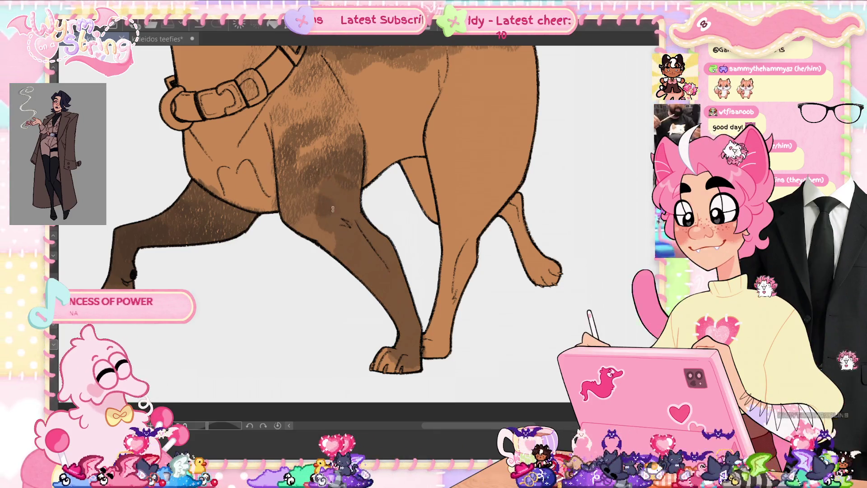
Darken the front leg further, then lighten the throat and chest below the collar with cream
{"action": "left_click_drag", "start_coordinate": [332, 214], "coordinate": [301, 226]}
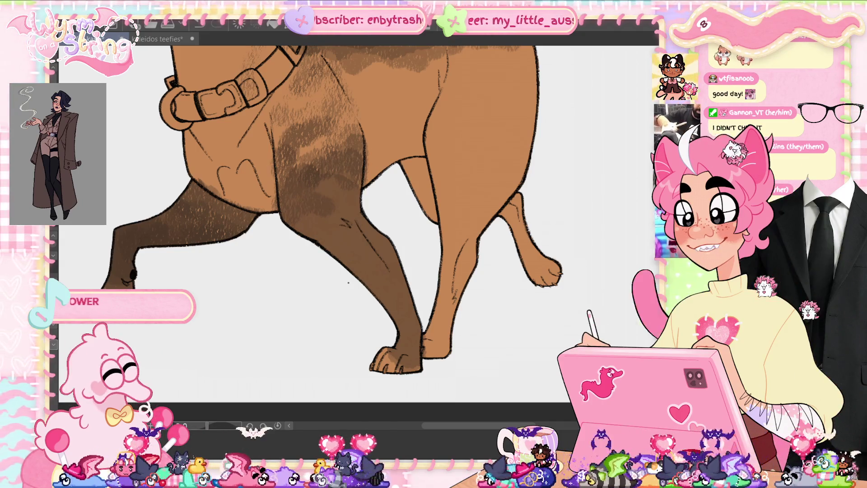
{"action": "left_click_drag", "start_coordinate": [367, 256], "coordinate": [382, 265]}
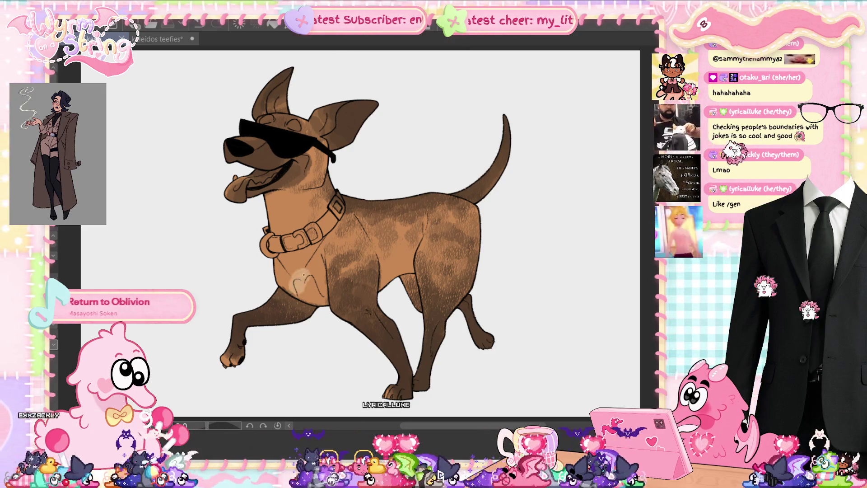
{"action": "left_click_drag", "start_coordinate": [277, 239], "coordinate": [275, 197]}
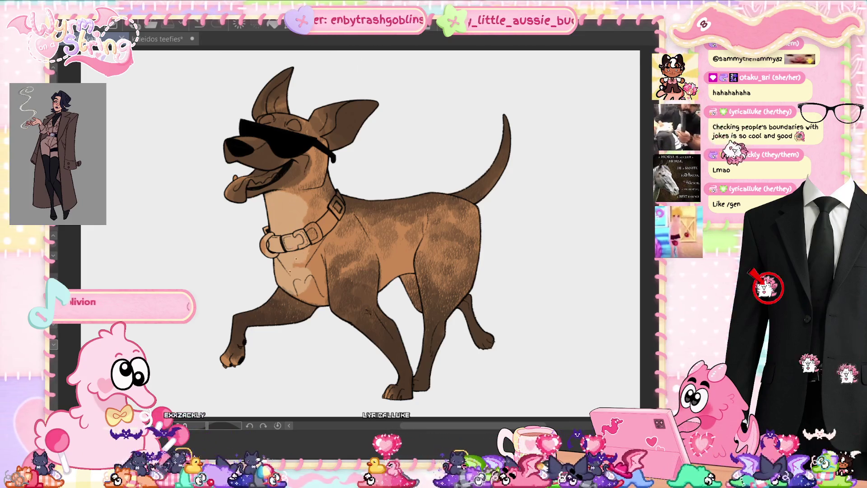
{"action": "left_click_drag", "start_coordinate": [304, 247], "coordinate": [322, 297]}
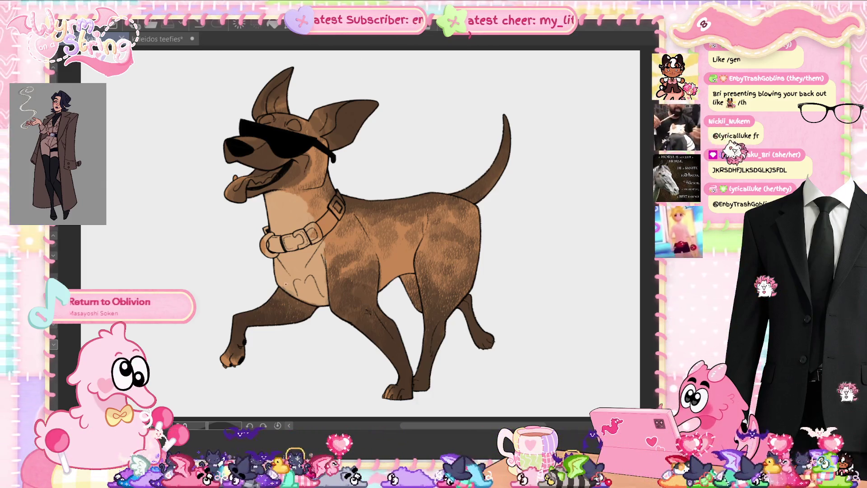
{"action": "mouse_move", "coordinate": [309, 197]}
{"action": "left_mouse_down"}
{"action": "mouse_move", "coordinate": [275, 201]}
{"action": "mouse_move", "coordinate": [295, 210]}
{"action": "mouse_move", "coordinate": [279, 228]}
{"action": "mouse_move", "coordinate": [283, 274]}
{"action": "left_mouse_up"}
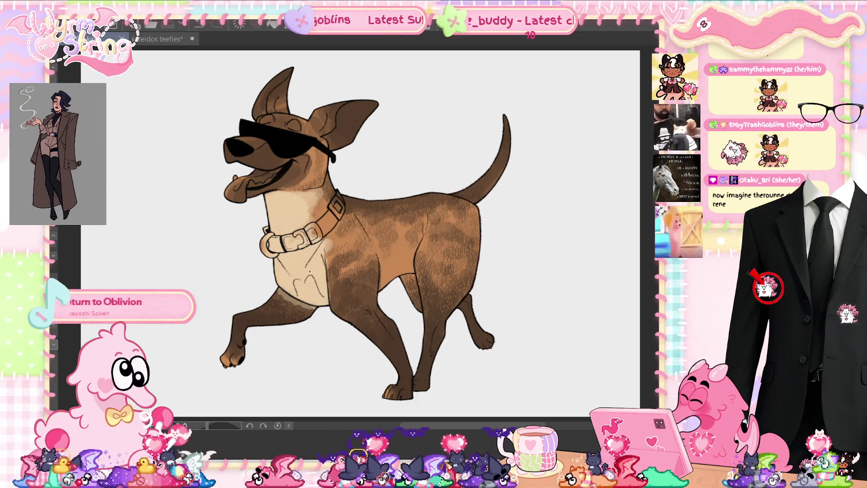
Pan the canvas up to the cream neck and chest around the collar
{"action": "scroll", "coordinate": [289, 260], "scroll_direction": "up", "scroll_amount": 2}
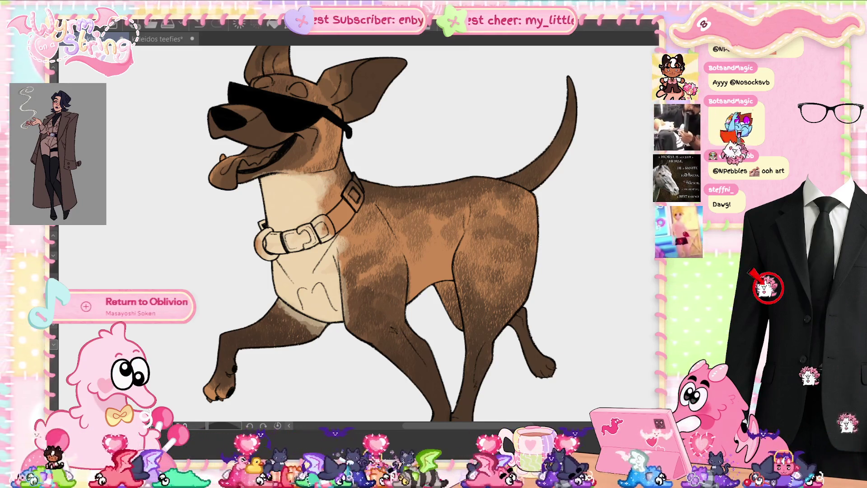
Zoom out with Ctrl+minus to view the whole dog
{"action": "key", "text": "ctrl+minus"}
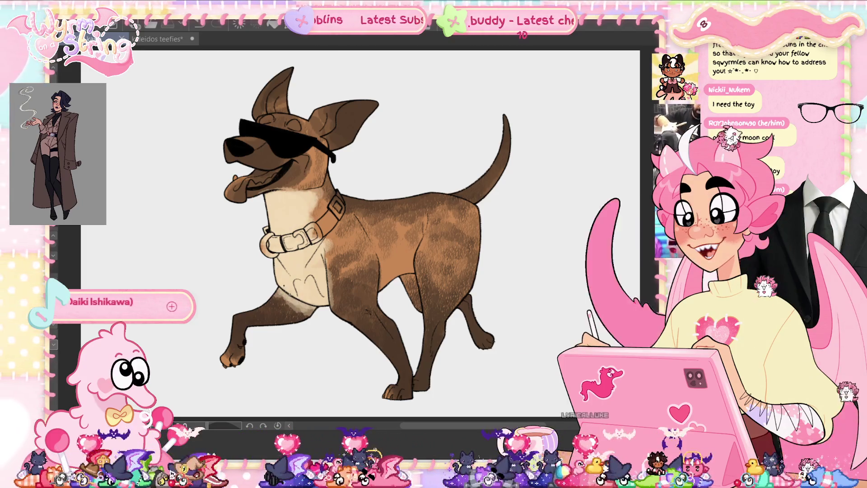
Dab light cream spots on the chest and paint lighter brown over the side and belly
{"action": "left_click_drag", "start_coordinate": [328, 311], "coordinate": [337, 291]}
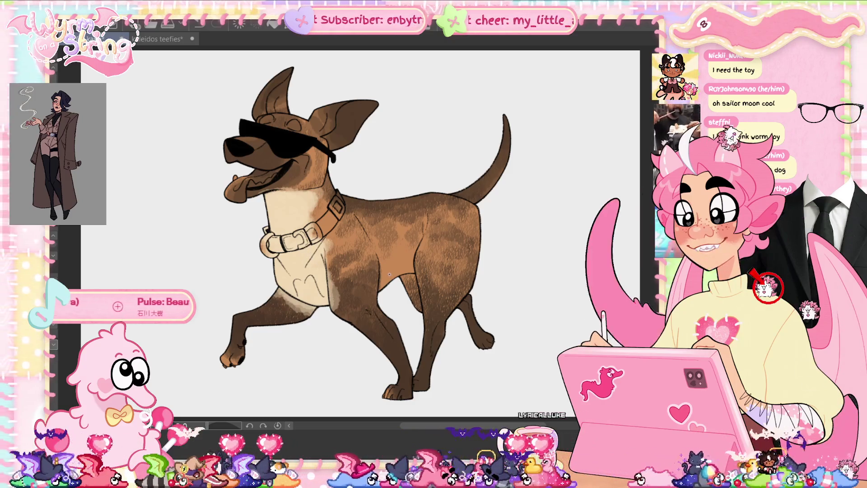
{"action": "mouse_move", "coordinate": [382, 284]}
{"action": "left_mouse_down"}
{"action": "mouse_move", "coordinate": [388, 263]}
{"action": "mouse_move", "coordinate": [414, 273]}
{"action": "mouse_move", "coordinate": [388, 271]}
{"action": "mouse_move", "coordinate": [377, 282]}
{"action": "mouse_move", "coordinate": [425, 256]}
{"action": "left_mouse_up"}
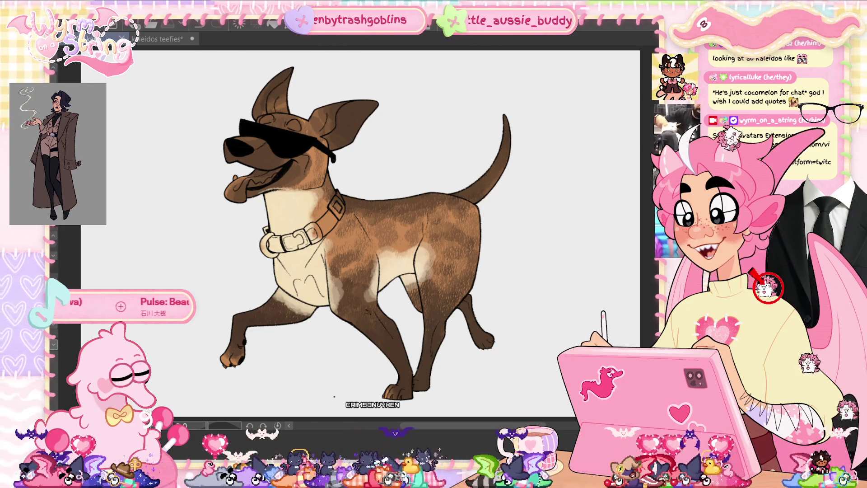
{"action": "scroll", "coordinate": [360, 228], "scroll_direction": "down", "scroll_amount": 1}
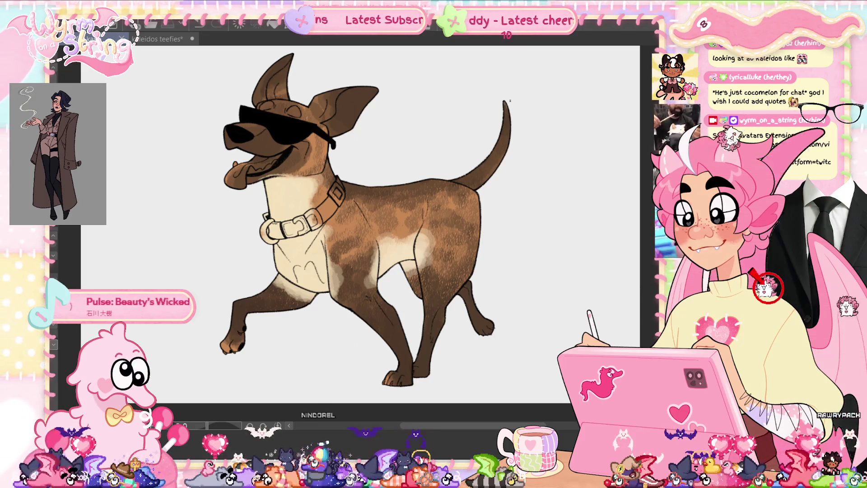
Highlight the tail's right edge and tip with thin light strokes, undoing a full-length attempt
{"action": "mouse_move", "coordinate": [505, 103]}
{"action": "left_mouse_down"}
{"action": "mouse_move", "coordinate": [506, 144]}
{"action": "mouse_move", "coordinate": [495, 176]}
{"action": "left_mouse_up"}
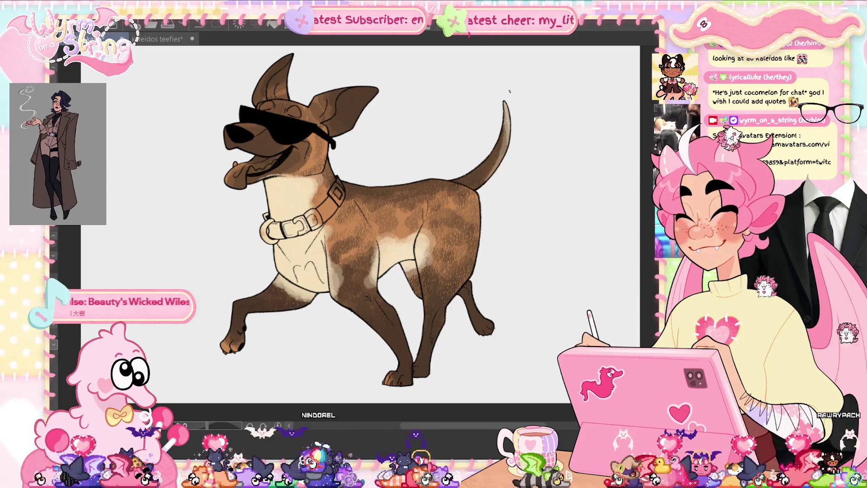
{"action": "key", "text": "ctrl+z"}
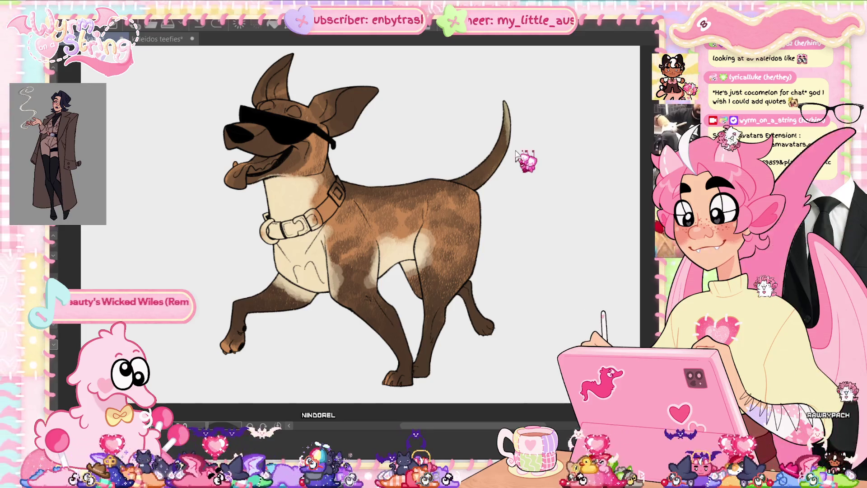
{"action": "left_click_drag", "start_coordinate": [507, 117], "coordinate": [507, 141]}
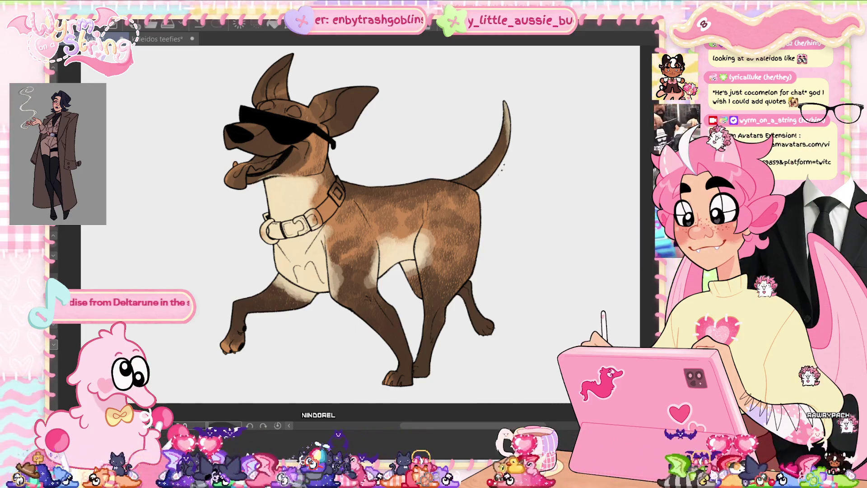
{"action": "left_click_drag", "start_coordinate": [504, 110], "coordinate": [501, 163]}
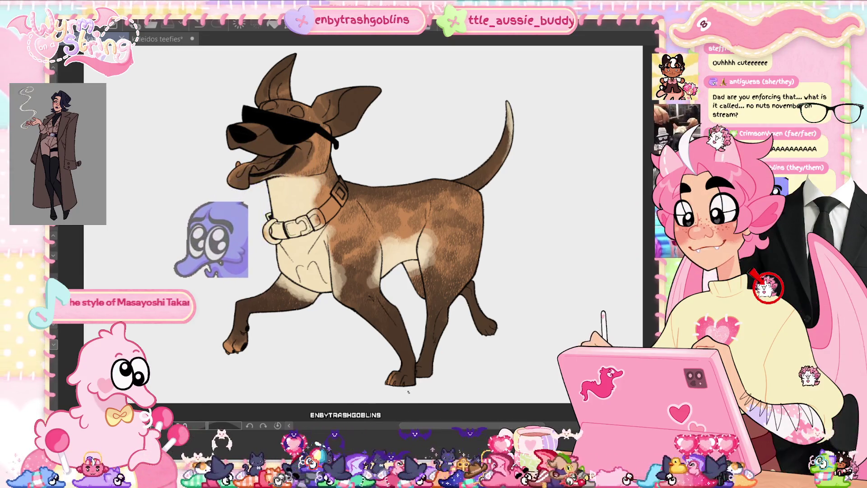
{"action": "scroll", "coordinate": [248, 374], "scroll_direction": "up", "scroll_amount": 3}
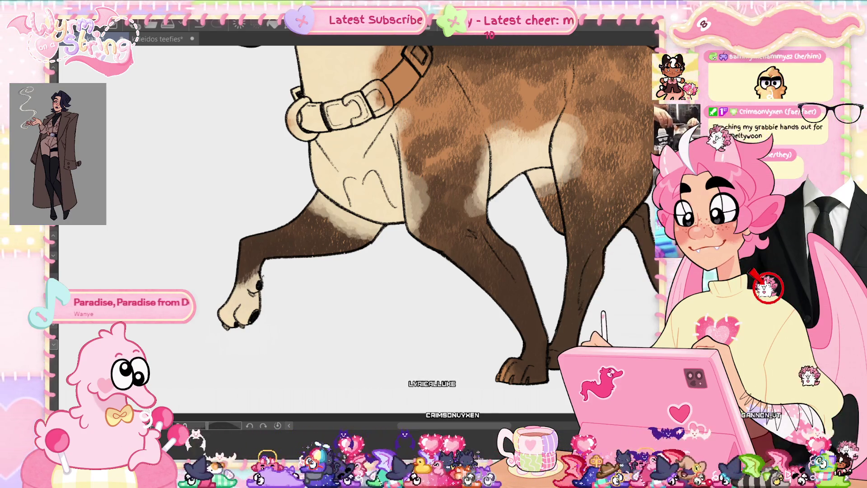
Bring the legs and paws into view and brighten the paw at the bottom
{"action": "left_click_drag", "start_coordinate": [532, 340], "coordinate": [456, 250]}
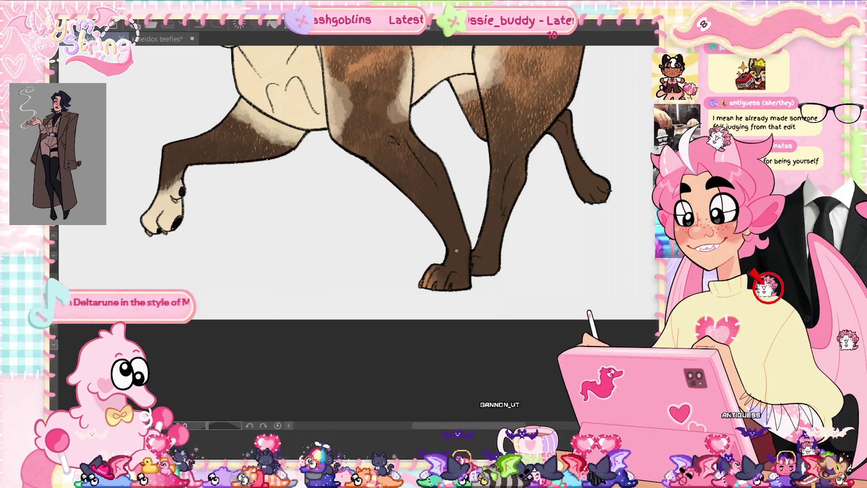
{"action": "mouse_move", "coordinate": [445, 270]}
{"action": "left_mouse_down"}
{"action": "mouse_move", "coordinate": [460, 283]}
{"action": "mouse_move", "coordinate": [449, 286]}
{"action": "left_mouse_up"}
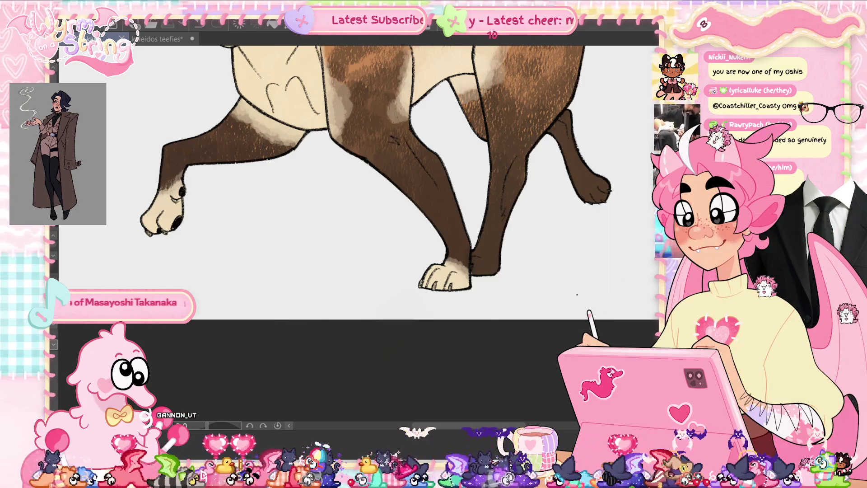
{"action": "scroll", "coordinate": [356, 199], "scroll_direction": "right", "scroll_amount": 5}
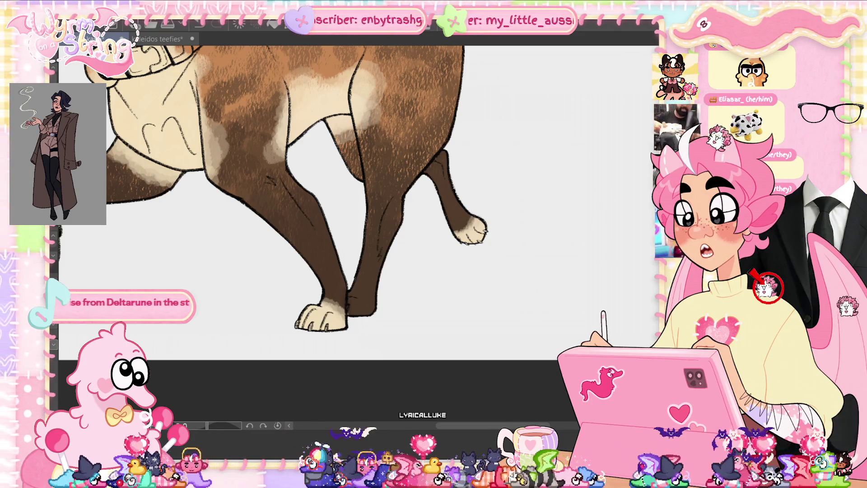
Brush a lighter tone onto the back paw
{"action": "left_click_drag", "start_coordinate": [359, 324], "coordinate": [358, 310]}
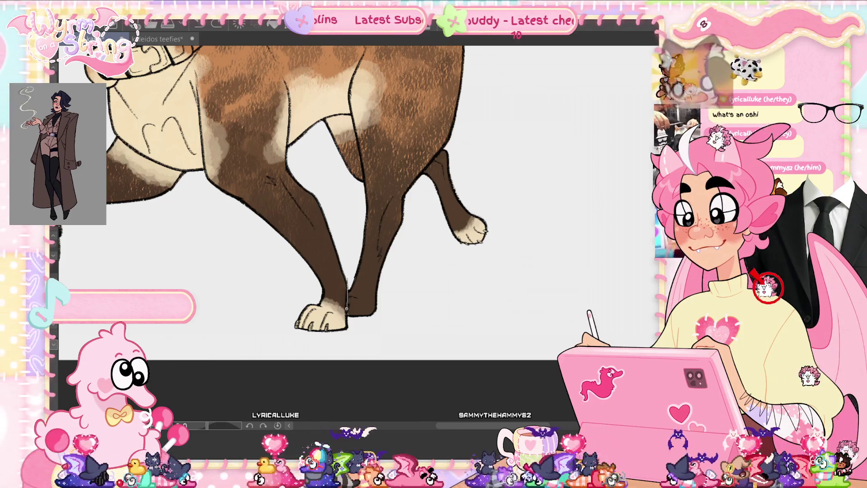
Lasso the nearer hind leg and paw with the Freehand Selection tool
{"action": "mouse_move", "coordinate": [361, 210]}
{"action": "left_mouse_down"}
{"action": "mouse_move", "coordinate": [434, 244]}
{"action": "mouse_move", "coordinate": [416, 325]}
{"action": "mouse_move", "coordinate": [350, 345]}
{"action": "left_mouse_up"}
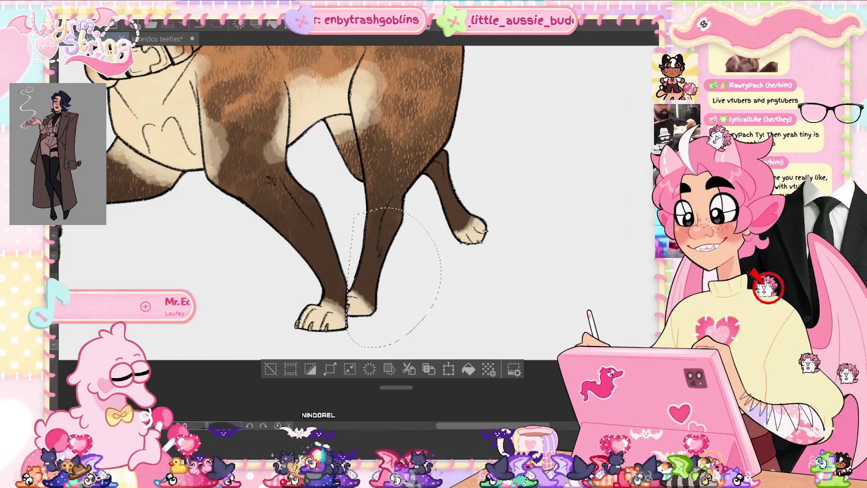
Deselect, hide the cream markings, shade the front paw's toe undersides dark, then show the markings
{"action": "left_click_drag", "start_coordinate": [530, 347], "coordinate": [532, 347]}
{"action": "key", "text": "ctrl+d"}
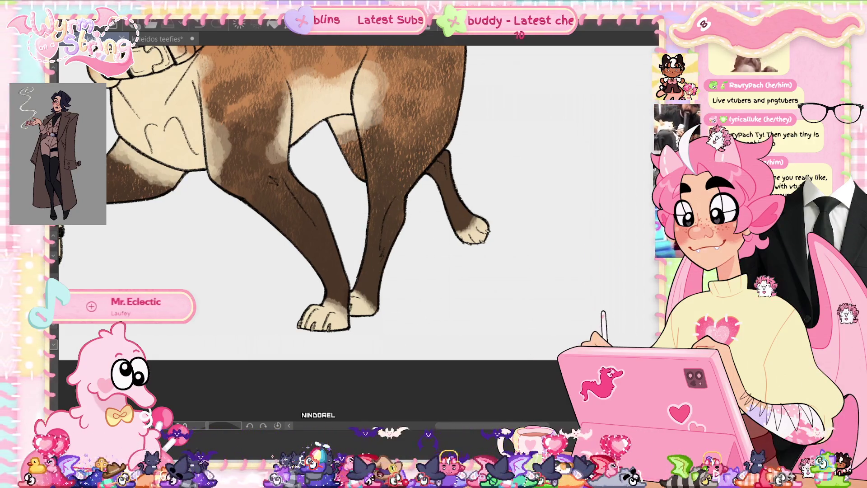
{"action": "key", "text": "ctrl+z"}
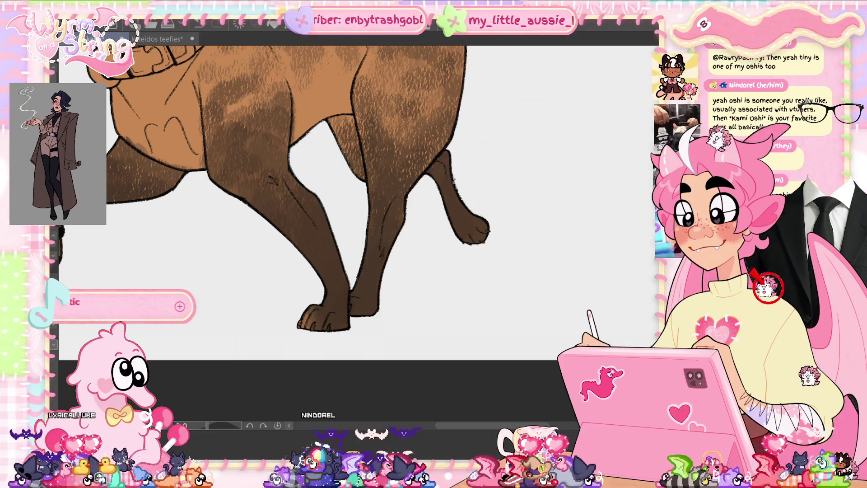
{"action": "left_click_drag", "start_coordinate": [391, 243], "coordinate": [532, 325]}
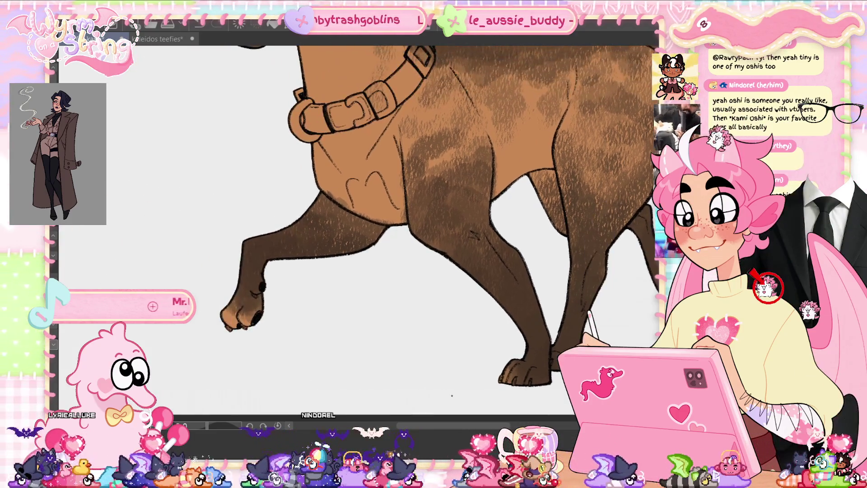
{"action": "mouse_move", "coordinate": [257, 304]}
{"action": "left_mouse_down"}
{"action": "mouse_move", "coordinate": [229, 328]}
{"action": "mouse_move", "coordinate": [223, 310]}
{"action": "left_mouse_up"}
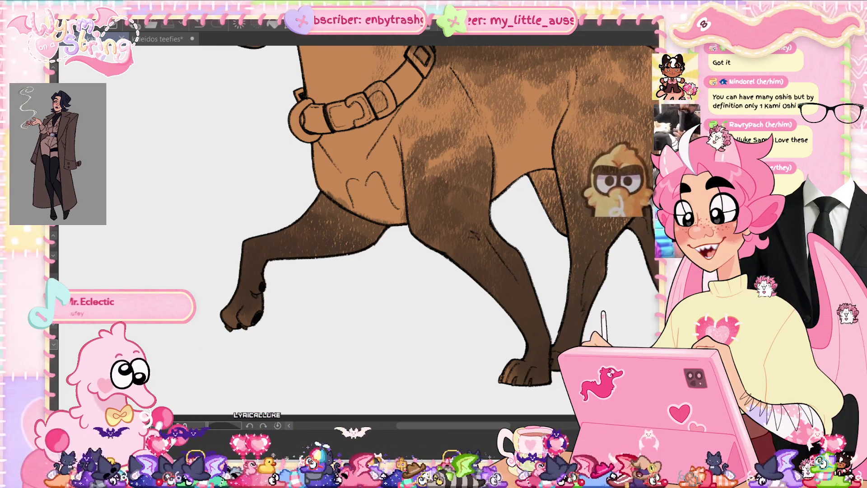
{"action": "key", "text": "ctrl+z"}
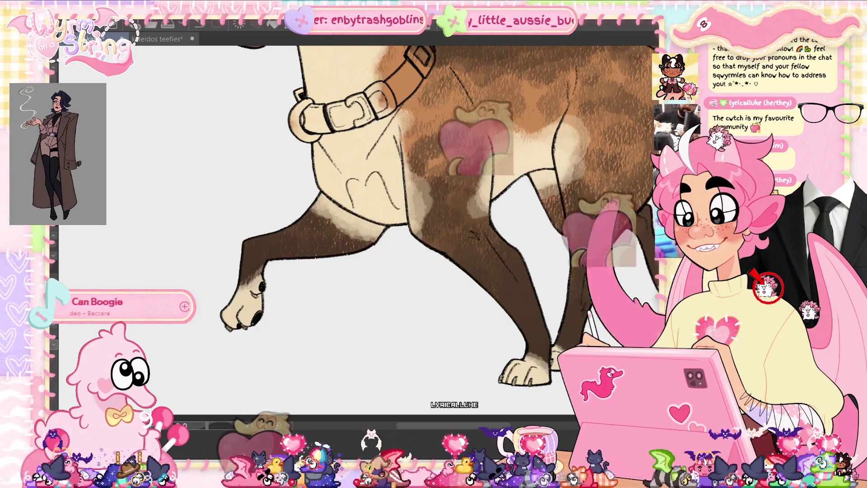
Draw a freehand lasso selection around the back leg and paw
{"action": "scroll", "coordinate": [445, 216], "scroll_direction": "left", "scroll_amount": 2}
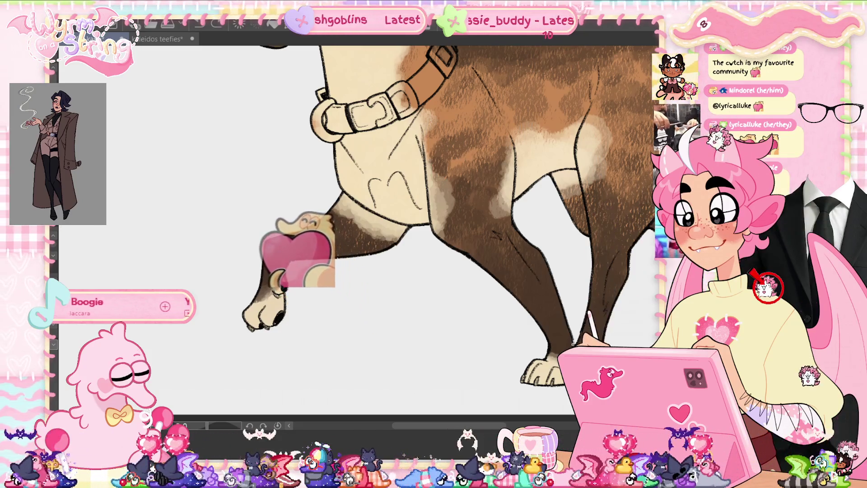
{"action": "mouse_move", "coordinate": [497, 384]}
{"action": "left_mouse_down"}
{"action": "mouse_move", "coordinate": [523, 305]}
{"action": "mouse_move", "coordinate": [564, 326]}
{"action": "left_mouse_up"}
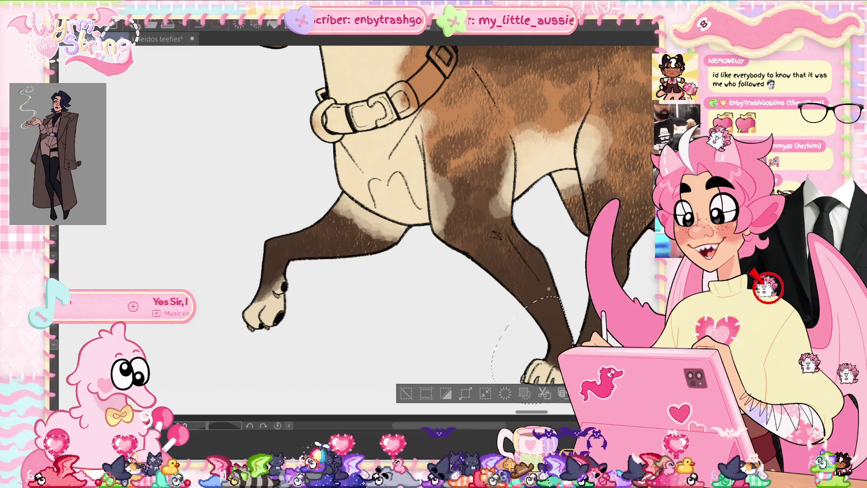
Clear the foot selection and paint the cream belly and flank patches darker brown
{"action": "left_click_drag", "start_coordinate": [560, 356], "coordinate": [498, 356]}
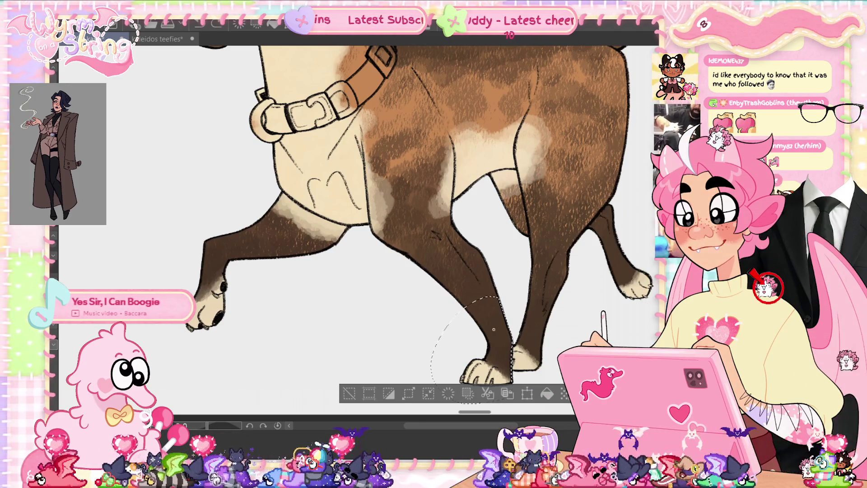
{"action": "key", "text": "ctrl+d"}
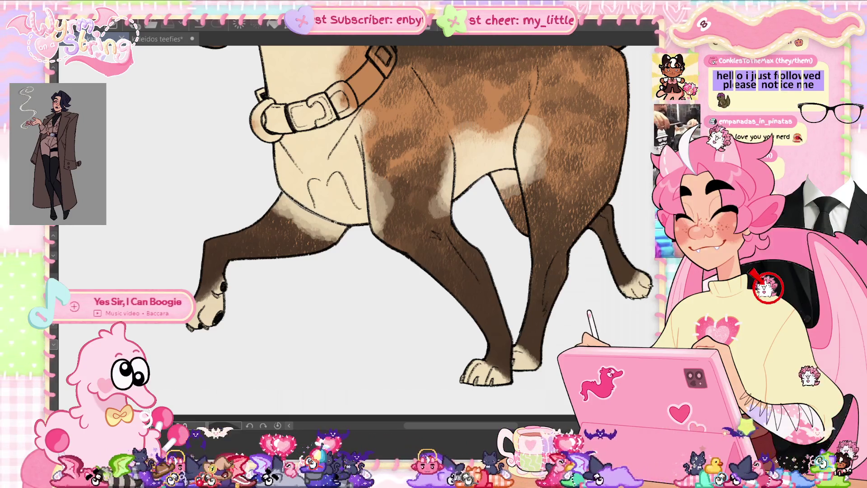
{"action": "left_click_drag", "start_coordinate": [289, 244], "coordinate": [343, 212]}
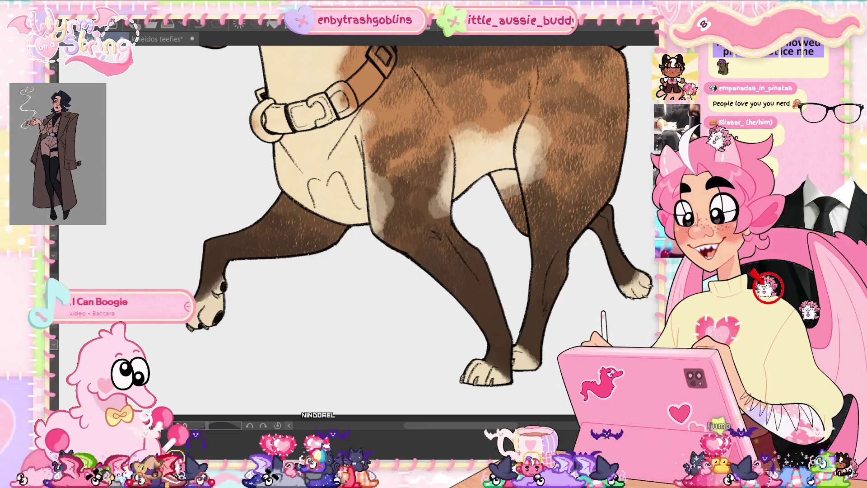
{"action": "left_click_drag", "start_coordinate": [374, 237], "coordinate": [436, 151]}
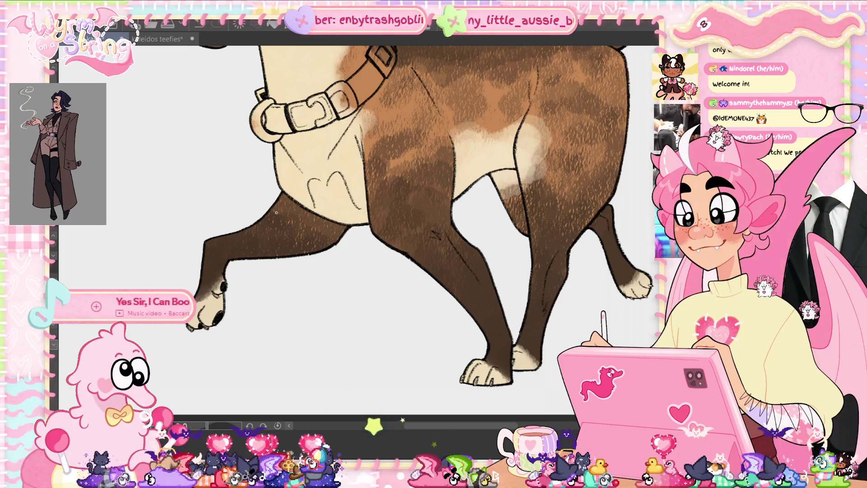
Try a cream patch on the shoulder, undo it, and lasso an area around the shoulder
{"action": "scroll", "coordinate": [407, 225], "scroll_direction": "right", "scroll_amount": 2}
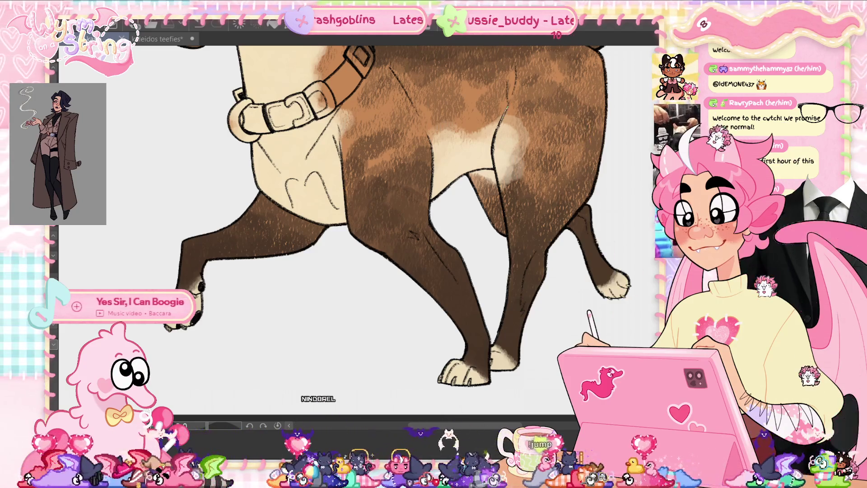
{"action": "mouse_move", "coordinate": [501, 208]}
{"action": "left_mouse_down"}
{"action": "mouse_move", "coordinate": [560, 109]}
{"action": "mouse_move", "coordinate": [533, 88]}
{"action": "left_mouse_up"}
{"action": "key", "text": "ctrl+z"}
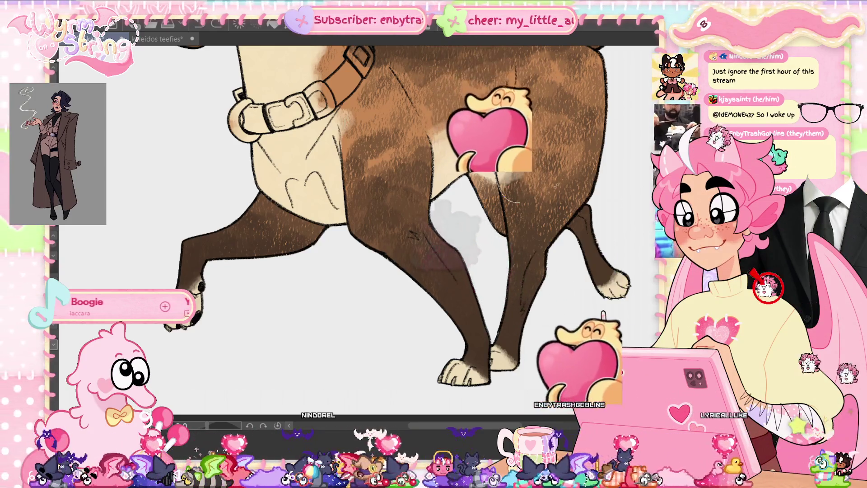
{"action": "left_click_drag", "start_coordinate": [547, 73], "coordinate": [511, 201]}
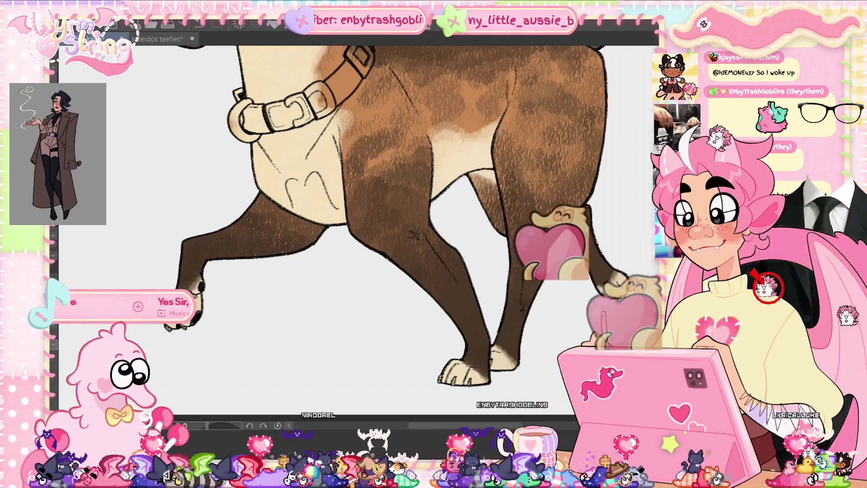
{"action": "scroll", "coordinate": [396, 222], "scroll_direction": "up", "scroll_amount": 5}
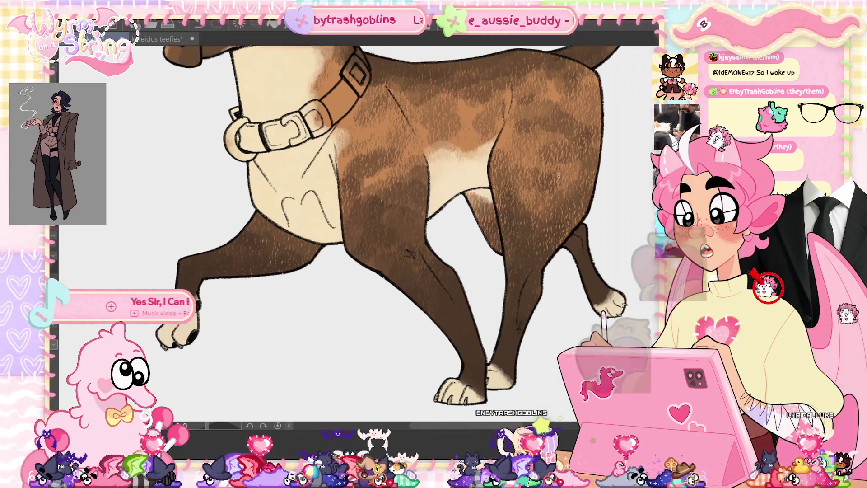
Complete the freehand lasso over the shoulder and back, then centre the head and collar
{"action": "left_click_drag", "start_coordinate": [498, 162], "coordinate": [492, 224]}
{"action": "left_click_drag", "start_coordinate": [551, 130], "coordinate": [496, 160]}
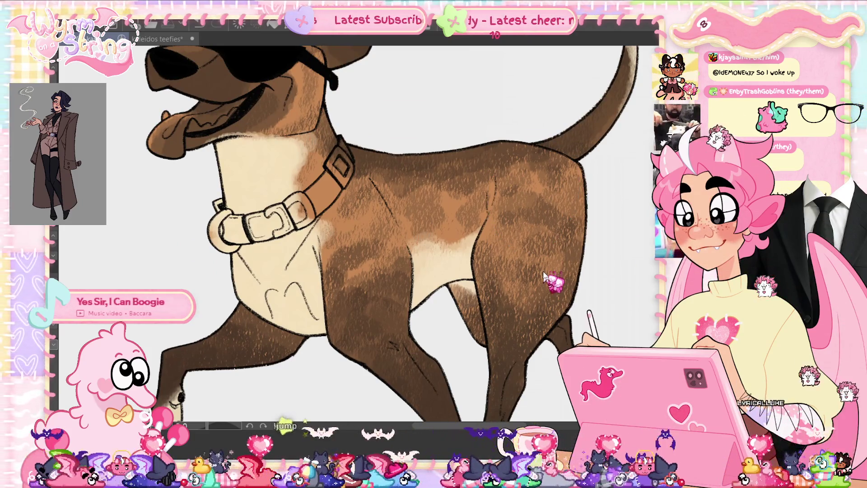
{"action": "left_click_drag", "start_coordinate": [544, 277], "coordinate": [650, 412]}
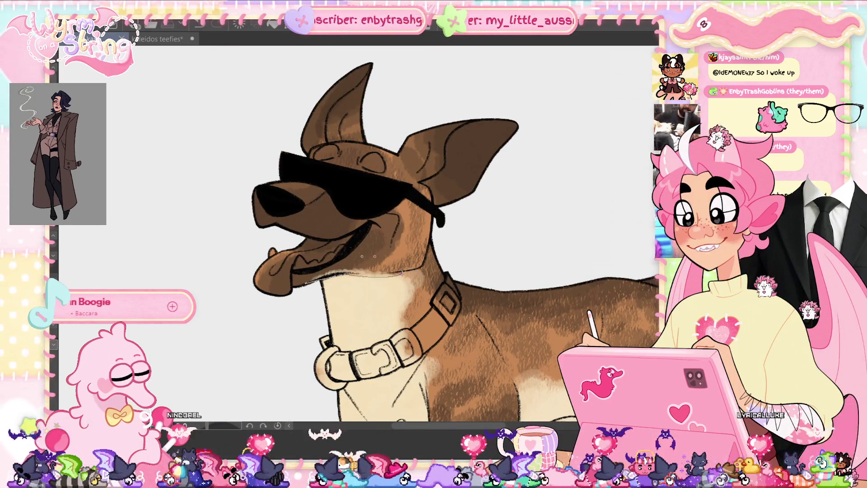
Zoom onto the muzzle, brush a light stroke along the chin edge, then fit the dog in view
{"action": "scroll", "coordinate": [363, 260], "scroll_direction": "up", "scroll_amount": 5}
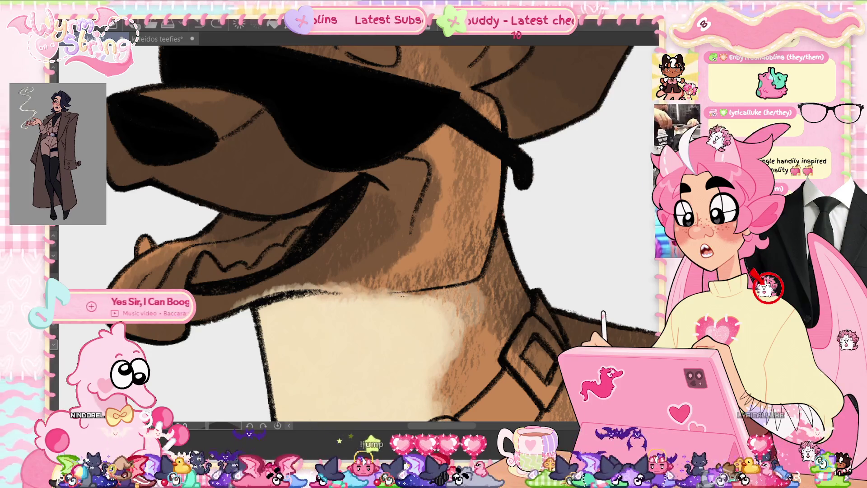
{"action": "mouse_move", "coordinate": [256, 303]}
{"action": "left_mouse_down"}
{"action": "mouse_move", "coordinate": [392, 278]}
{"action": "mouse_move", "coordinate": [381, 291]}
{"action": "left_mouse_up"}
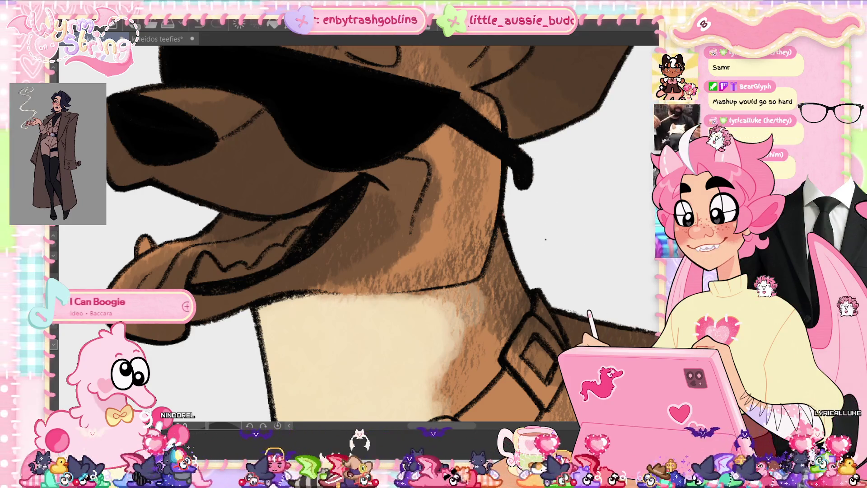
{"action": "key", "text": "ctrl+0"}
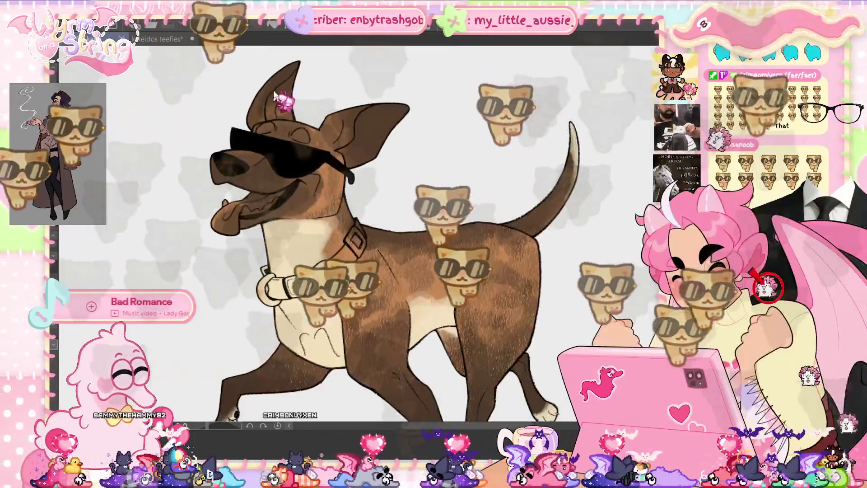
Zoom in three steps with Ctrl+Plus onto the sunglassed head and collar
{"action": "key", "text": "ctrl+plus"}
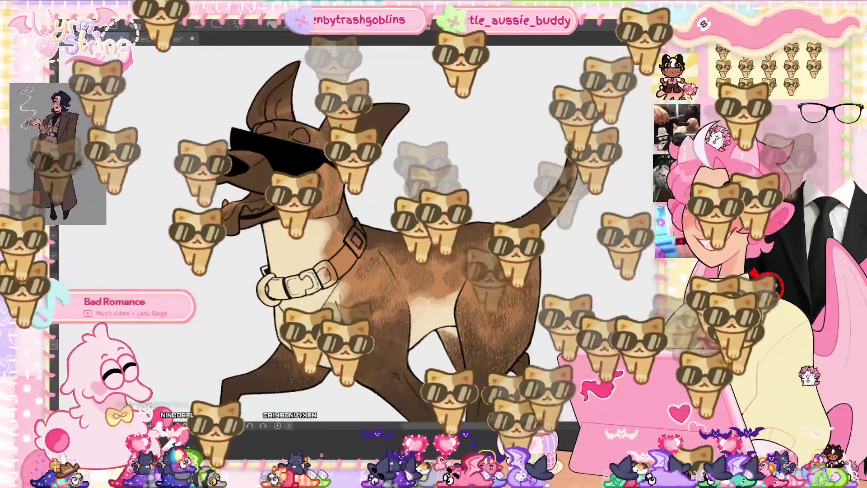
{"action": "key", "text": "ctrl+plus"}
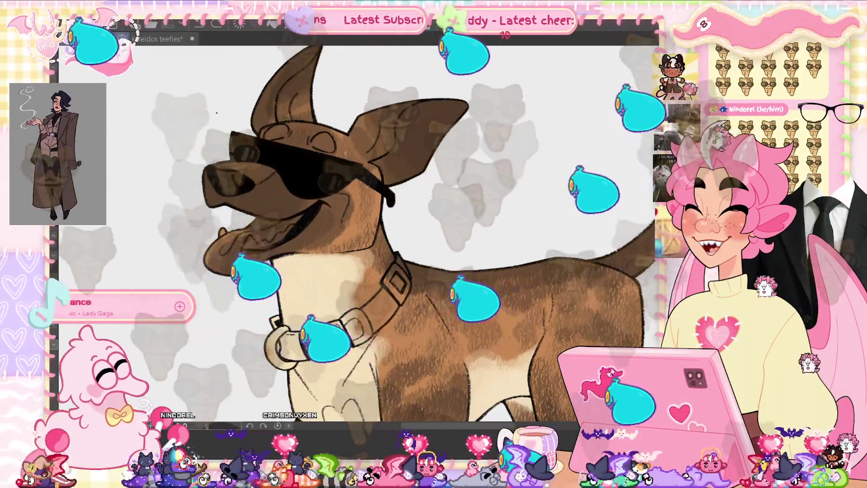
{"action": "key", "text": "ctrl+plus"}
{"action": "key", "text": "ctrl+plus"}
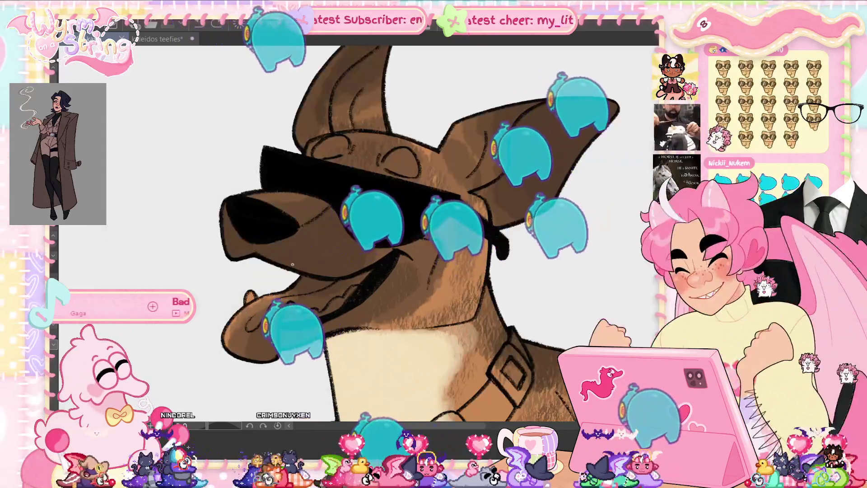
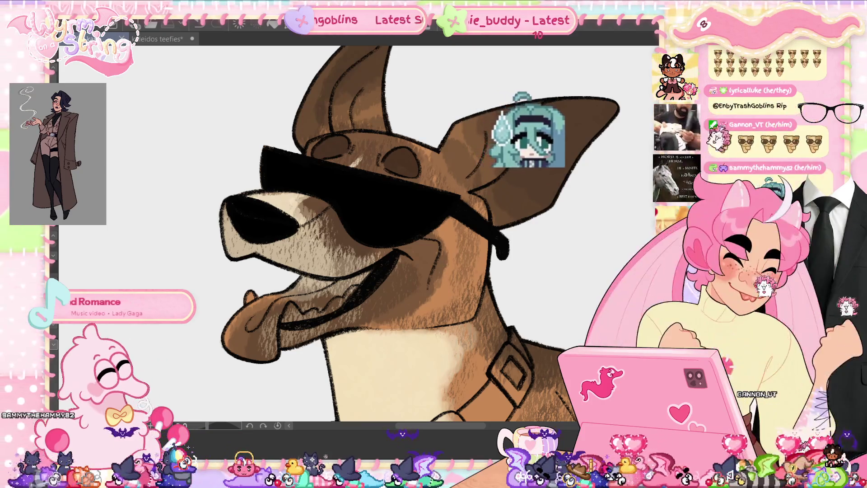
Paint a pale grey patch over the dog's cream chest
{"action": "scroll", "coordinate": [419, 239], "scroll_direction": "up", "scroll_amount": 2}
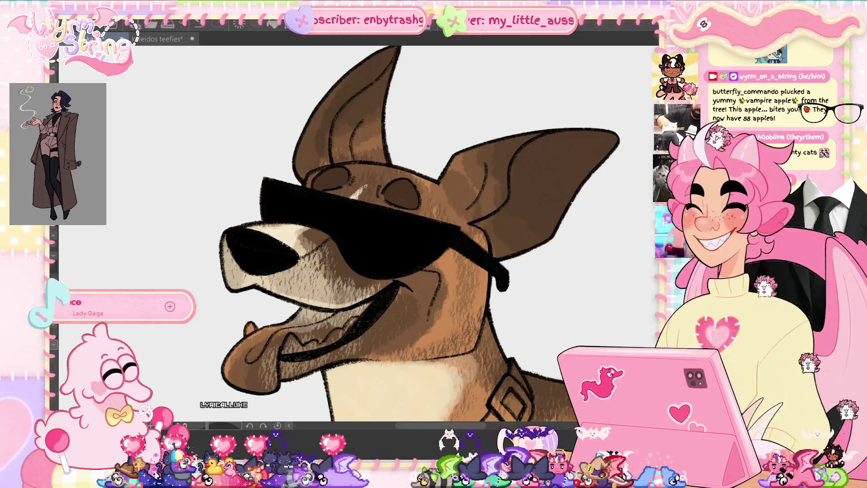
{"action": "scroll", "coordinate": [378, 184], "scroll_direction": "down", "scroll_amount": 5}
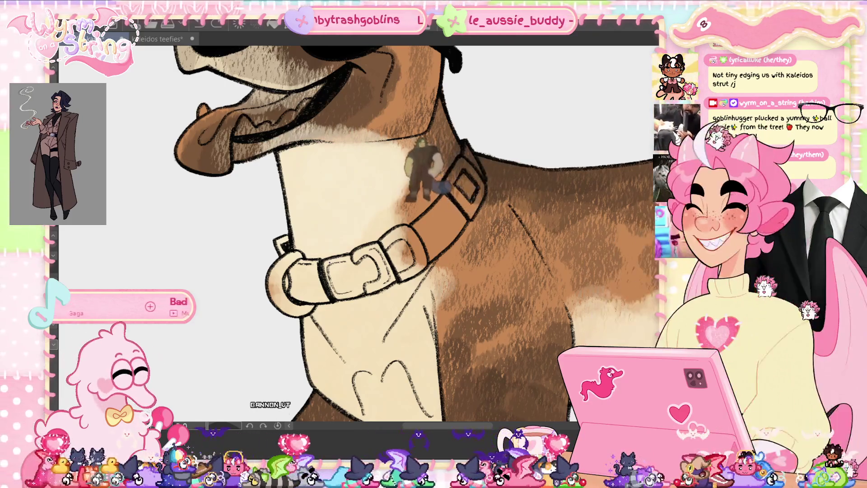
{"action": "scroll", "coordinate": [486, 321], "scroll_direction": "down", "scroll_amount": 3}
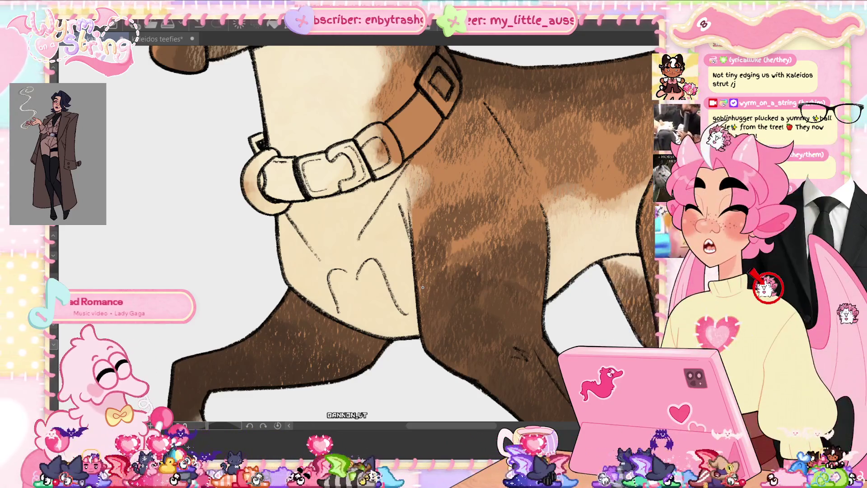
{"action": "left_click_drag", "start_coordinate": [434, 312], "coordinate": [353, 361]}
{"action": "left_click_drag", "start_coordinate": [424, 285], "coordinate": [461, 356]}
{"action": "left_click_drag", "start_coordinate": [357, 293], "coordinate": [325, 366]}
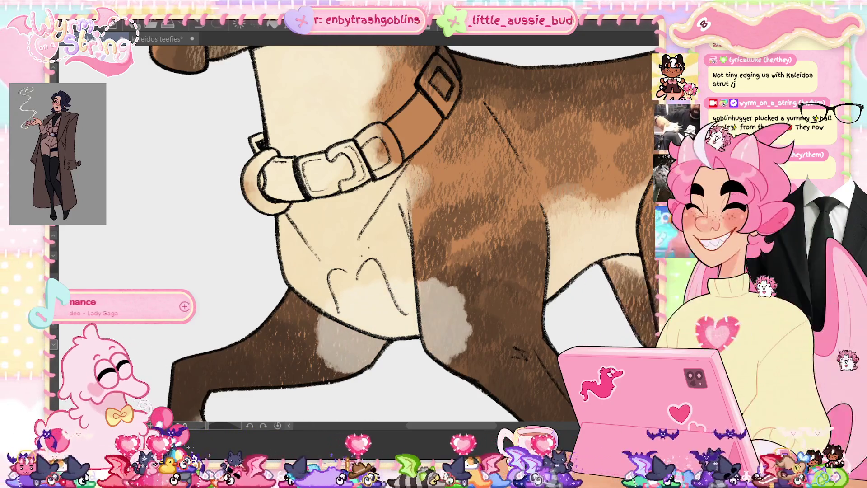
{"action": "left_click_drag", "start_coordinate": [433, 271], "coordinate": [316, 334]}
Extend the grey shading up beside the collar and touch up the cream chest there
{"action": "left_click_drag", "start_coordinate": [397, 253], "coordinate": [289, 343]}
{"action": "left_click_drag", "start_coordinate": [379, 221], "coordinate": [424, 258]}
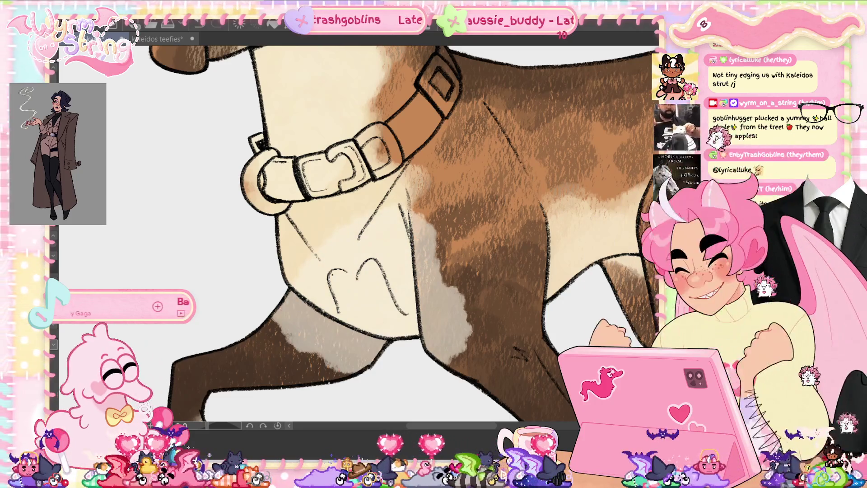
{"action": "left_click_drag", "start_coordinate": [347, 221], "coordinate": [415, 199]}
{"action": "left_click_drag", "start_coordinate": [316, 230], "coordinate": [289, 275]}
{"action": "left_click_drag", "start_coordinate": [330, 208], "coordinate": [284, 248]}
{"action": "left_click_drag", "start_coordinate": [276, 210], "coordinate": [260, 207]}
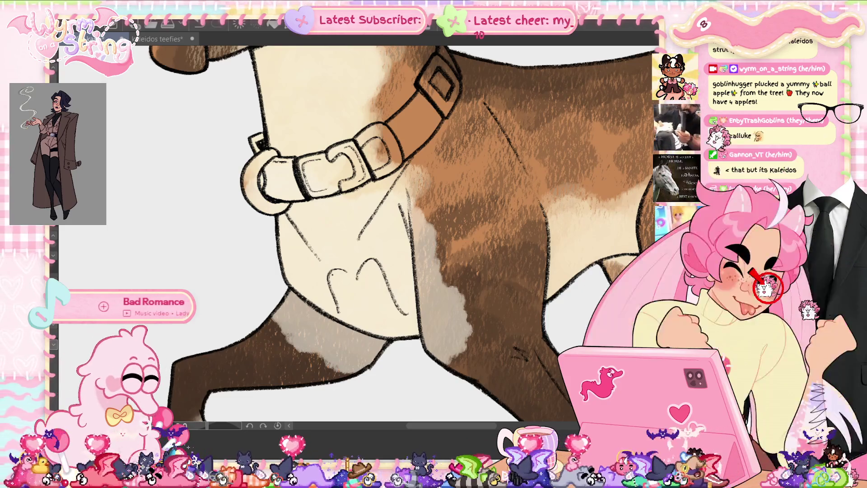
With a smaller brush, enlarge and lighten the cream belly patch, then fit the whole dog in view
{"action": "key", "text": "bracketleft"}
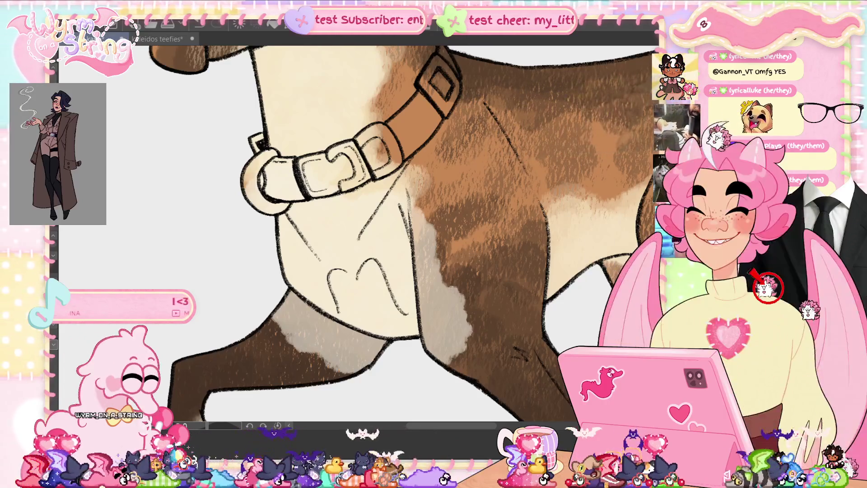
{"action": "scroll", "coordinate": [388, 228], "scroll_direction": "up", "scroll_amount": 2}
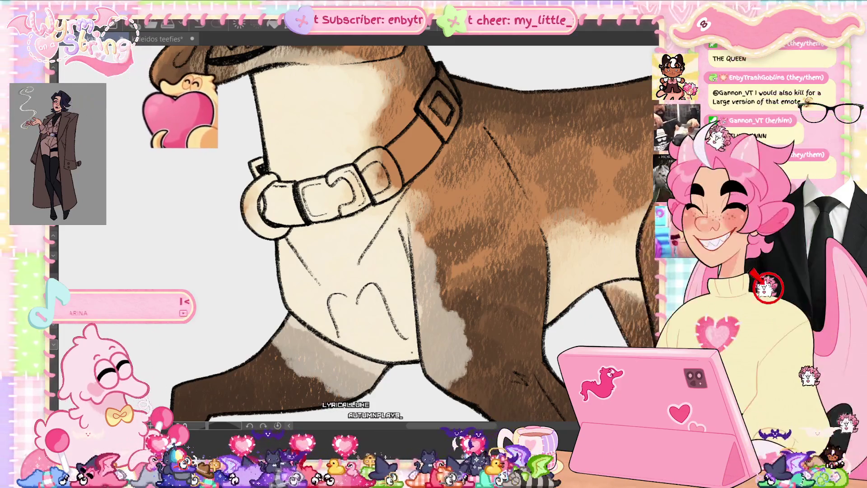
{"action": "left_click_drag", "start_coordinate": [406, 225], "coordinate": [239, 197]}
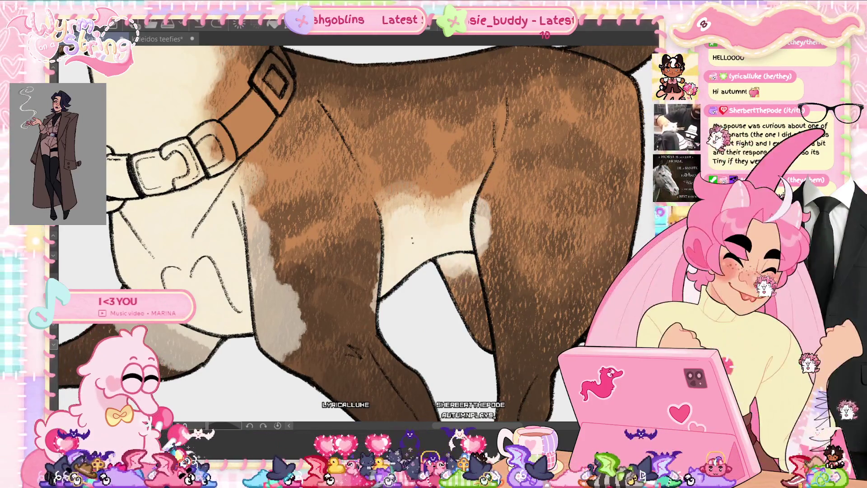
{"action": "left_click_drag", "start_coordinate": [374, 316], "coordinate": [371, 276]}
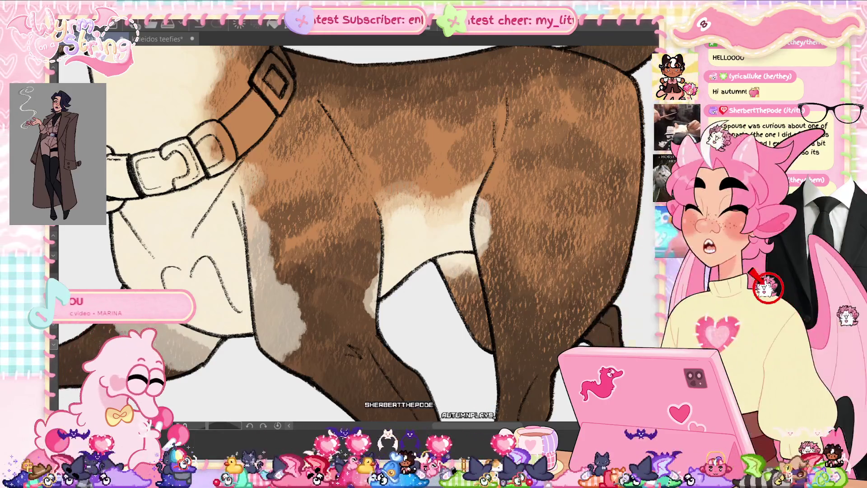
{"action": "key", "text": "ctrl+0"}
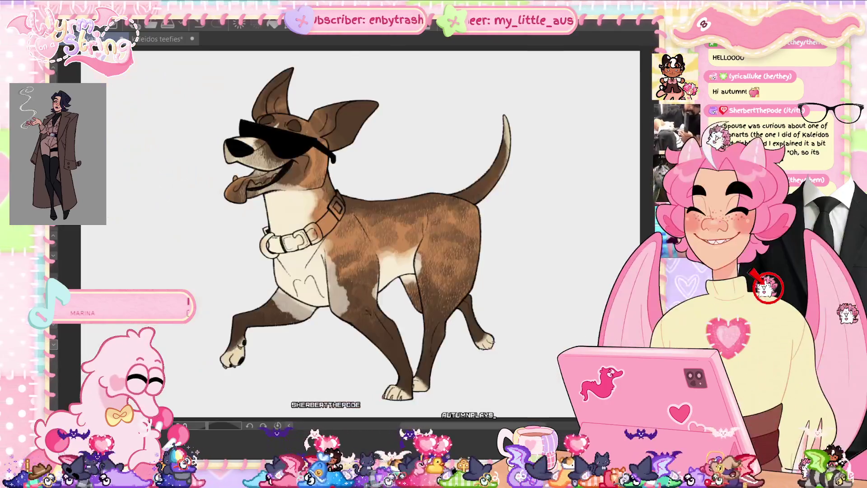
{"action": "scroll", "coordinate": [239, 357], "scroll_direction": "up", "scroll_amount": 5}
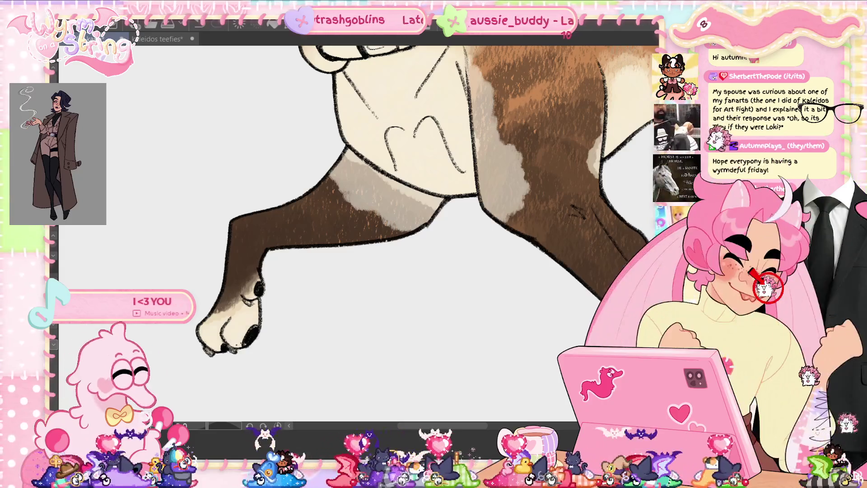
{"action": "left_click_drag", "start_coordinate": [383, 341], "coordinate": [396, 173]}
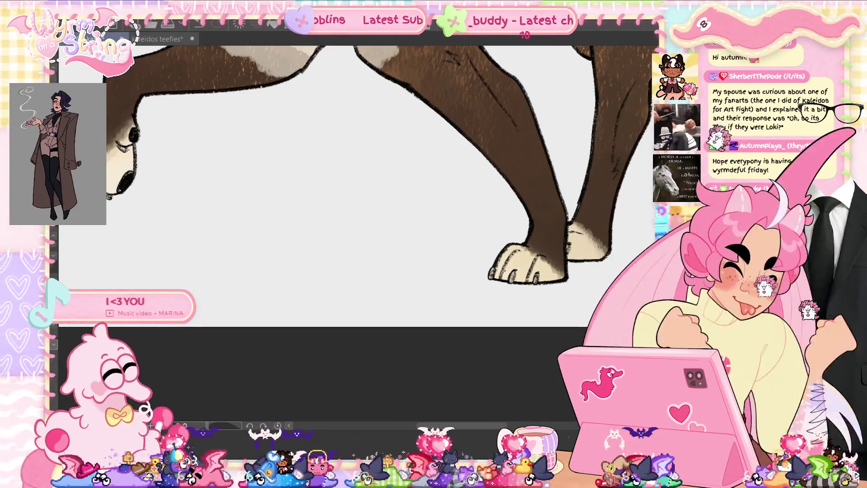
{"action": "left_click_drag", "start_coordinate": [552, 293], "coordinate": [386, 298]}
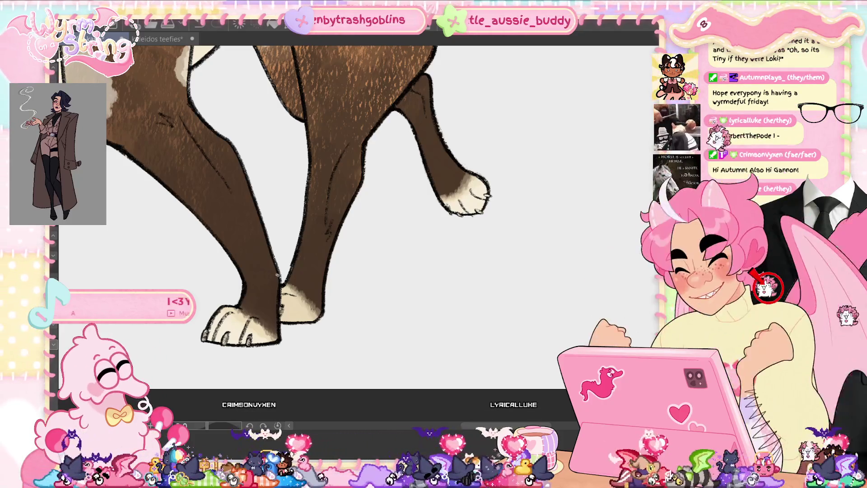
{"action": "mouse_move", "coordinate": [298, 224]}
{"action": "left_mouse_down"}
{"action": "mouse_move", "coordinate": [370, 307]}
{"action": "mouse_move", "coordinate": [279, 279]}
{"action": "left_mouse_up"}
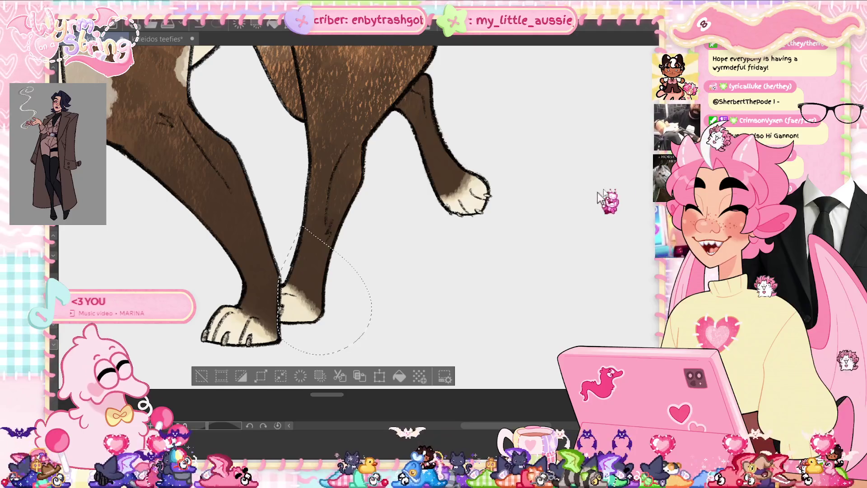
{"action": "key", "text": "ctrl+d"}
{"action": "left_click_drag", "start_coordinate": [524, 162], "coordinate": [474, 342]}
{"action": "scroll", "coordinate": [488, 257], "scroll_direction": "up", "scroll_amount": 10}
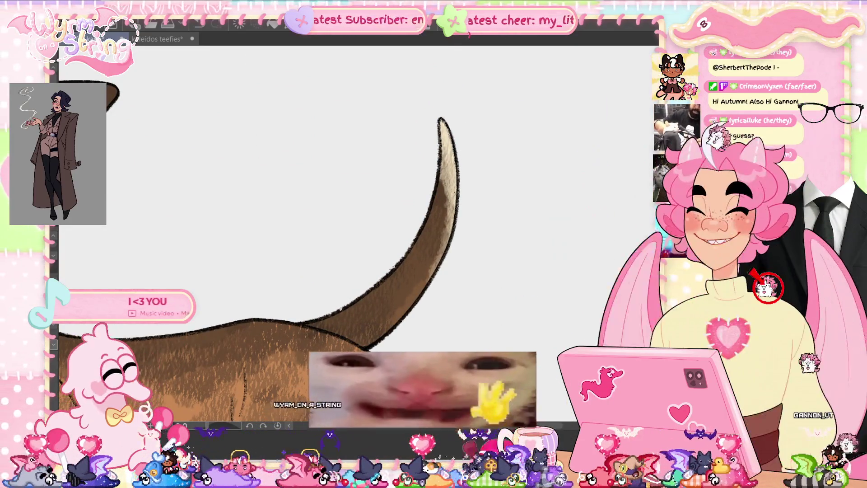
{"action": "scroll", "coordinate": [418, 316], "scroll_direction": "left", "scroll_amount": 10}
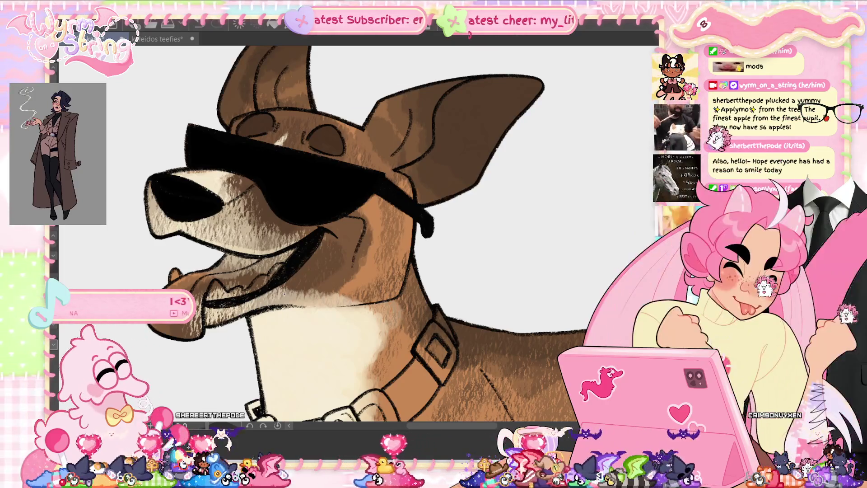
{"action": "key", "text": "ctrl+0"}
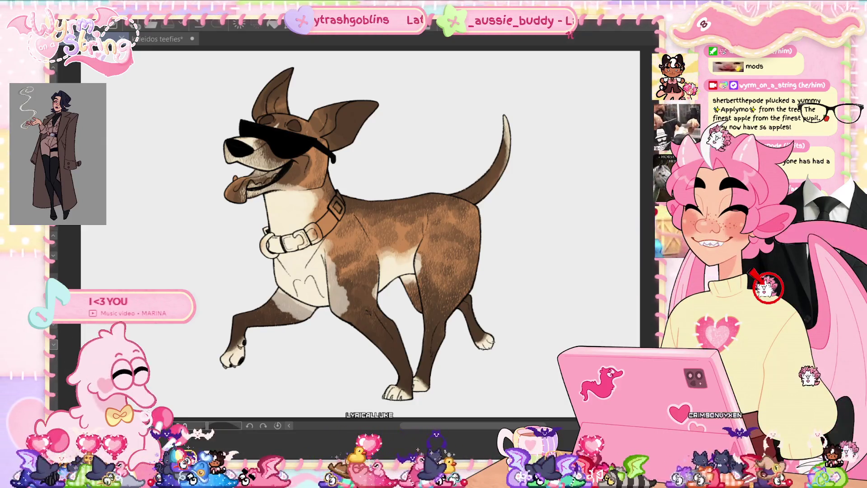
Paint the cream strip along the leg brown, with a thin stroke along the leg outline
{"action": "scroll", "coordinate": [453, 245], "scroll_direction": "up", "scroll_amount": 4}
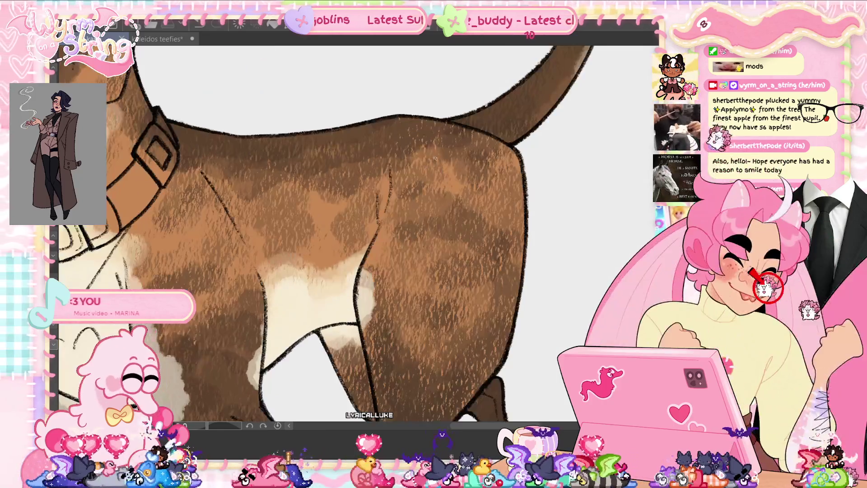
{"action": "scroll", "coordinate": [402, 213], "scroll_direction": "up", "scroll_amount": 2}
{"action": "mouse_move", "coordinate": [364, 225]}
{"action": "left_mouse_down"}
{"action": "mouse_move", "coordinate": [351, 262]}
{"action": "mouse_move", "coordinate": [364, 343]}
{"action": "mouse_move", "coordinate": [398, 216]}
{"action": "left_mouse_up"}
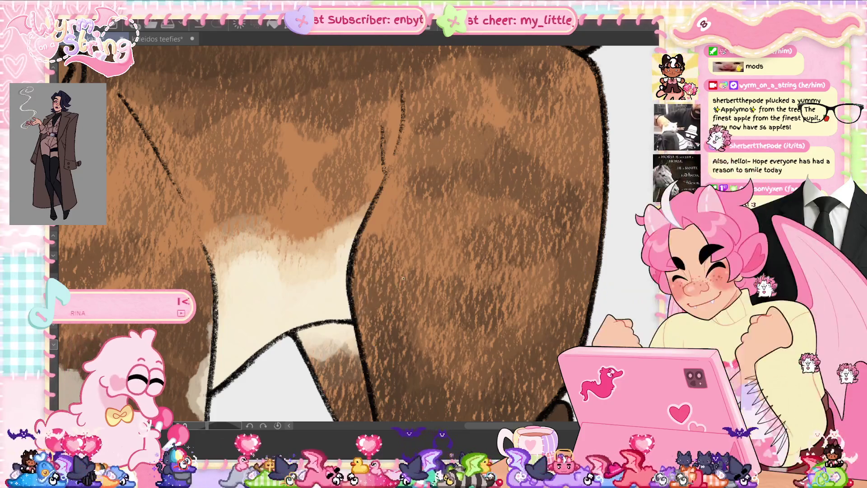
{"action": "left_click_drag", "start_coordinate": [316, 225], "coordinate": [488, 72]}
{"action": "mouse_move", "coordinate": [375, 101]}
{"action": "left_mouse_down"}
{"action": "mouse_move", "coordinate": [382, 149]}
{"action": "mouse_move", "coordinate": [366, 284]}
{"action": "mouse_move", "coordinate": [341, 117]}
{"action": "left_mouse_up"}
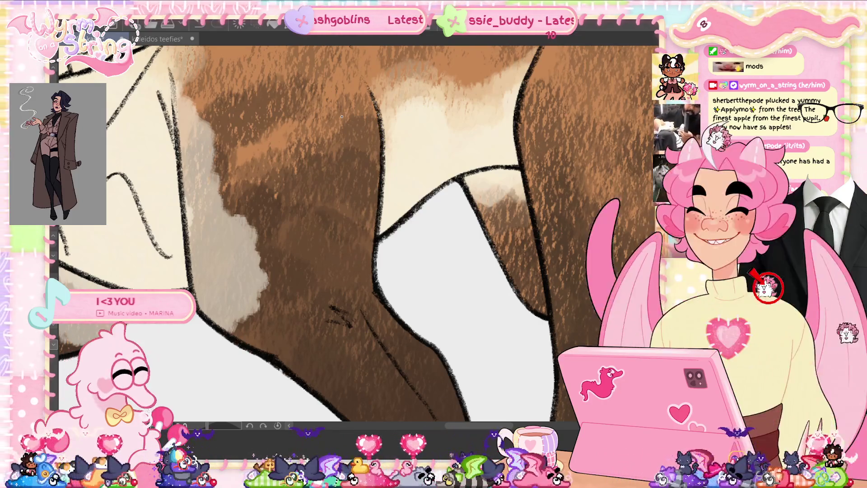
{"action": "mouse_move", "coordinate": [279, 350]}
{"action": "left_mouse_down"}
{"action": "mouse_move", "coordinate": [276, 136]}
{"action": "mouse_move", "coordinate": [190, 93]}
{"action": "mouse_move", "coordinate": [176, 181]}
{"action": "left_mouse_up"}
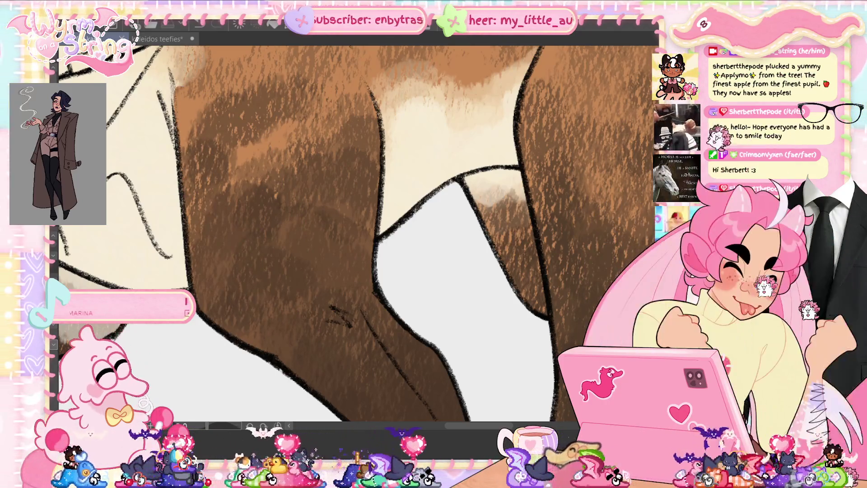
Angle the canvas on the chin, lighten the jaw edge, and fill the collar gap beside the jaw brown
{"action": "scroll", "coordinate": [357, 226], "scroll_direction": "up", "scroll_amount": 5}
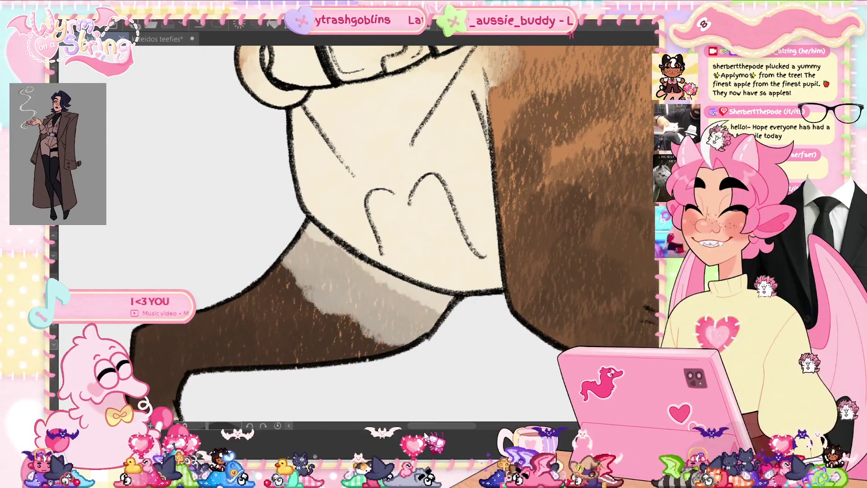
{"action": "left_click_drag", "start_coordinate": [396, 348], "coordinate": [359, 335]}
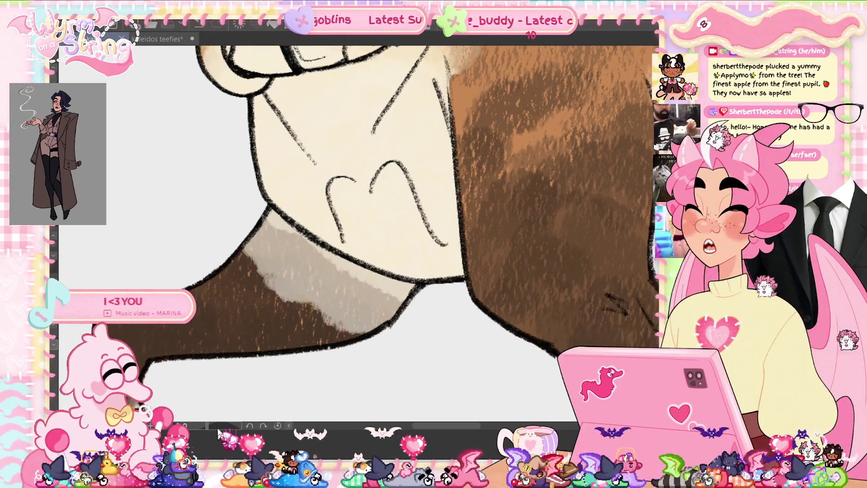
{"action": "left_click_drag", "start_coordinate": [361, 225], "coordinate": [344, 212]}
{"action": "left_click_drag", "start_coordinate": [328, 136], "coordinate": [326, 206]}
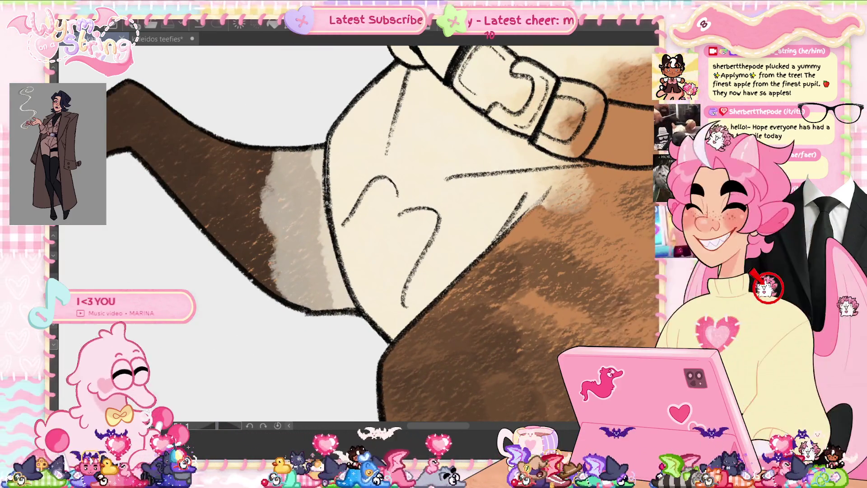
{"action": "mouse_move", "coordinate": [364, 346]}
{"action": "left_mouse_down"}
{"action": "mouse_move", "coordinate": [207, 223]}
{"action": "mouse_move", "coordinate": [343, 96]}
{"action": "left_mouse_up"}
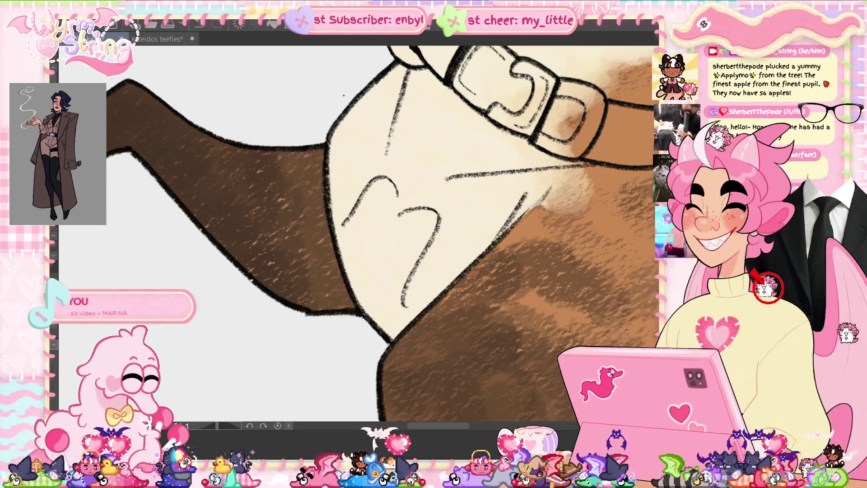
{"action": "mouse_move", "coordinate": [361, 225]}
{"action": "left_mouse_down"}
{"action": "mouse_move", "coordinate": [343, 212]}
{"action": "mouse_move", "coordinate": [361, 343]}
{"action": "left_mouse_up"}
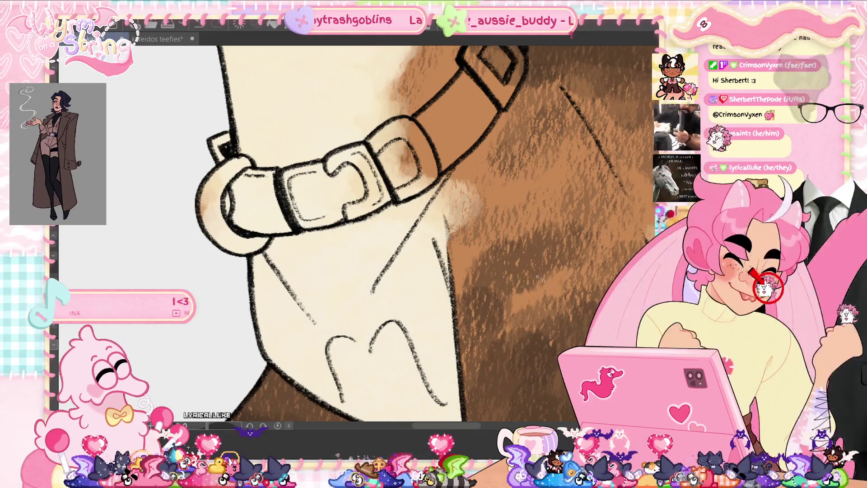
{"action": "scroll", "coordinate": [458, 186], "scroll_direction": "down", "scroll_amount": 3}
{"action": "scroll", "coordinate": [396, 242], "scroll_direction": "up", "scroll_amount": 2}
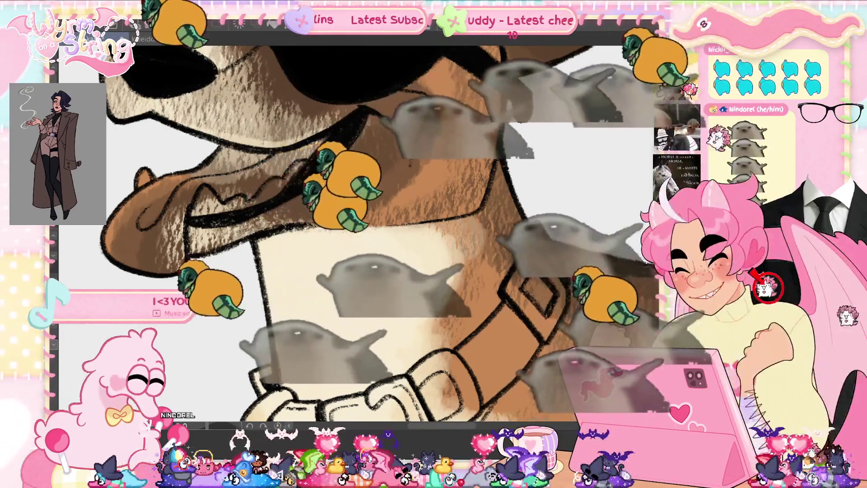
Paint black over the eyes so the sunglasses lenses look solid
{"action": "scroll", "coordinate": [357, 230], "scroll_direction": "down", "scroll_amount": 3}
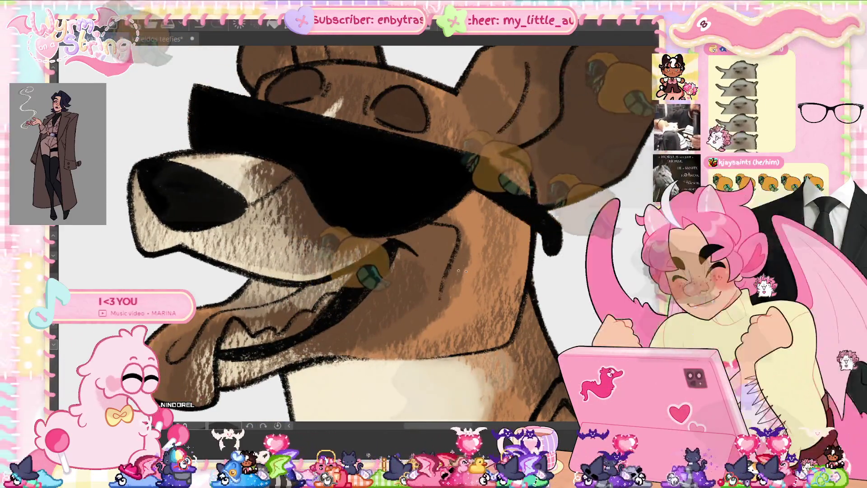
{"action": "left_click_drag", "start_coordinate": [452, 194], "coordinate": [378, 237]}
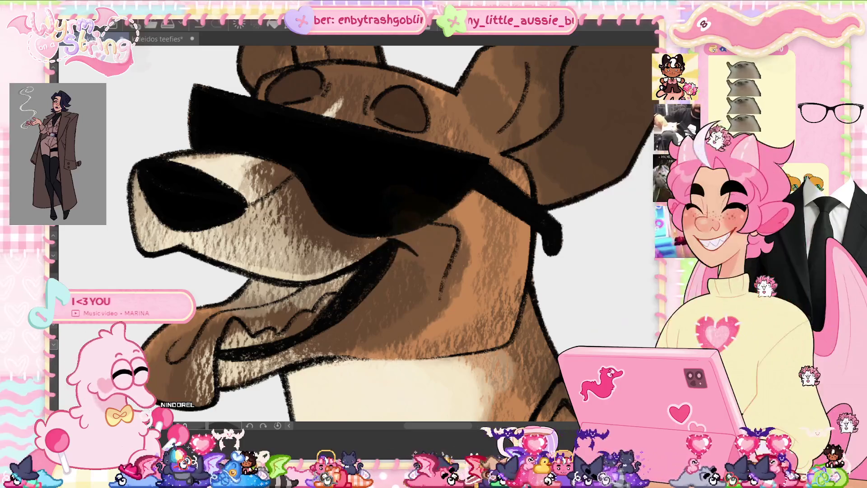
{"action": "key", "text": "ctrl+0"}
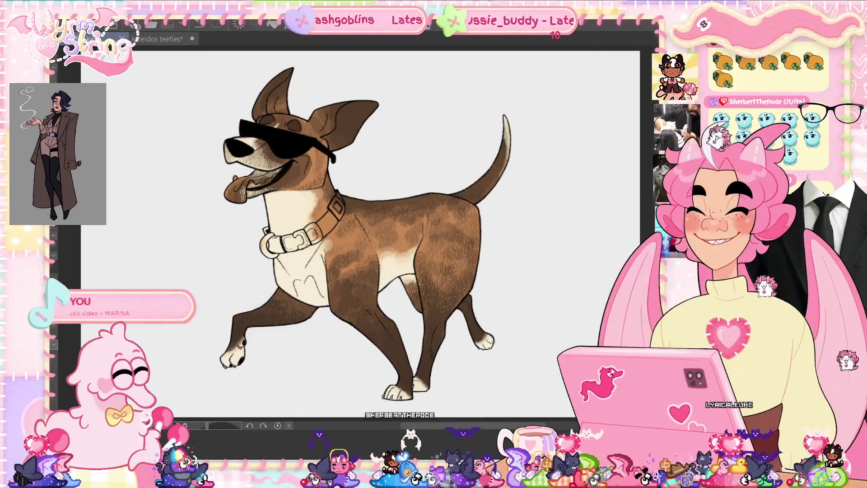
Shade the insides of both ears with textured pink, lighter near the right ear tip
{"action": "scroll", "coordinate": [351, 95], "scroll_direction": "up", "scroll_amount": 3}
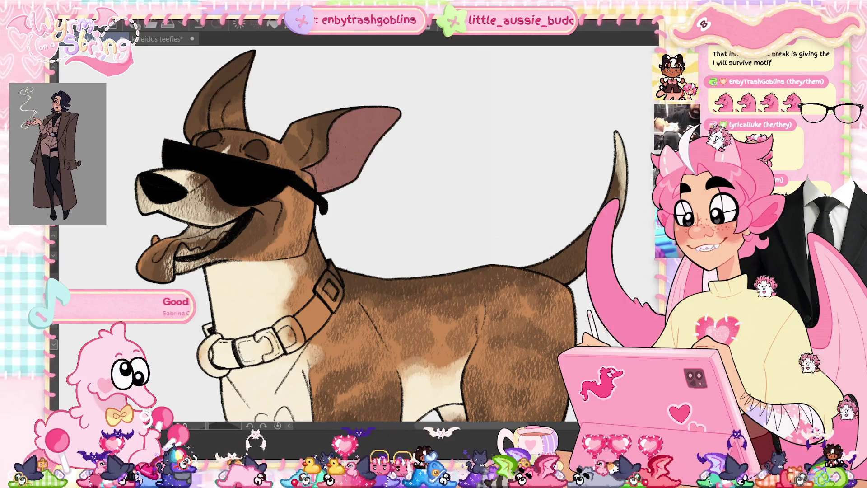
{"action": "scroll", "coordinate": [381, 235], "scroll_direction": "up", "scroll_amount": 2}
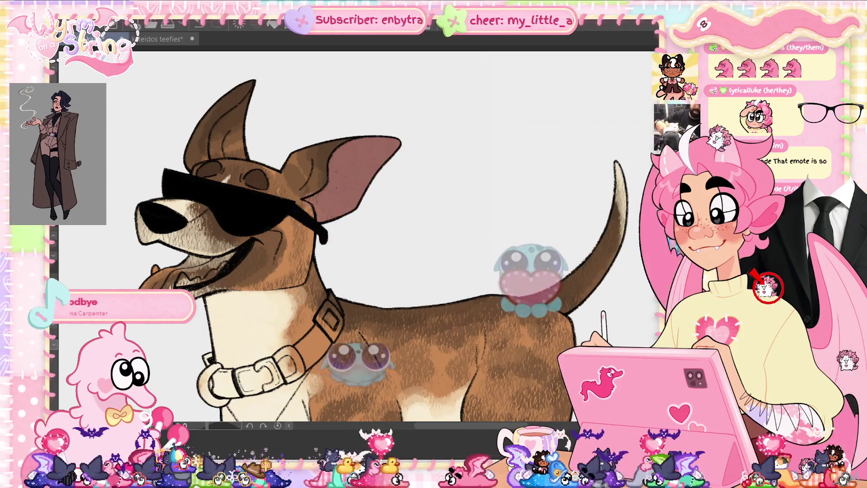
{"action": "key", "text": "ctrl+plus"}
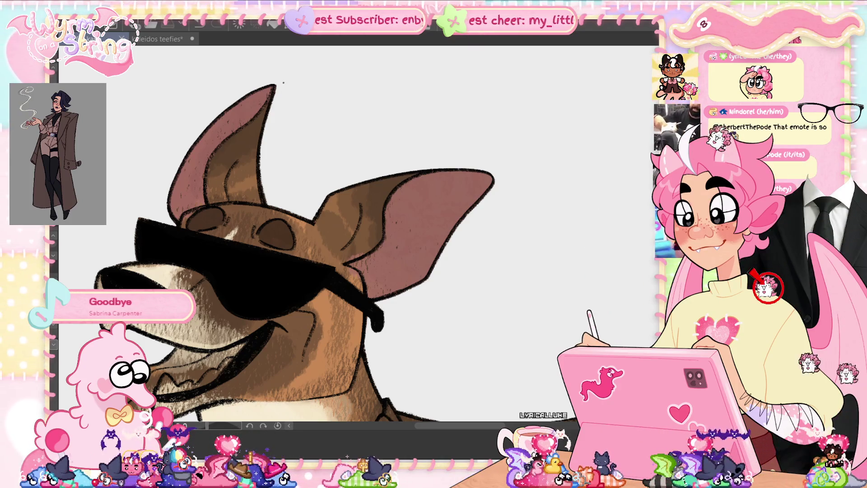
{"action": "left_click_drag", "start_coordinate": [436, 208], "coordinate": [488, 181]}
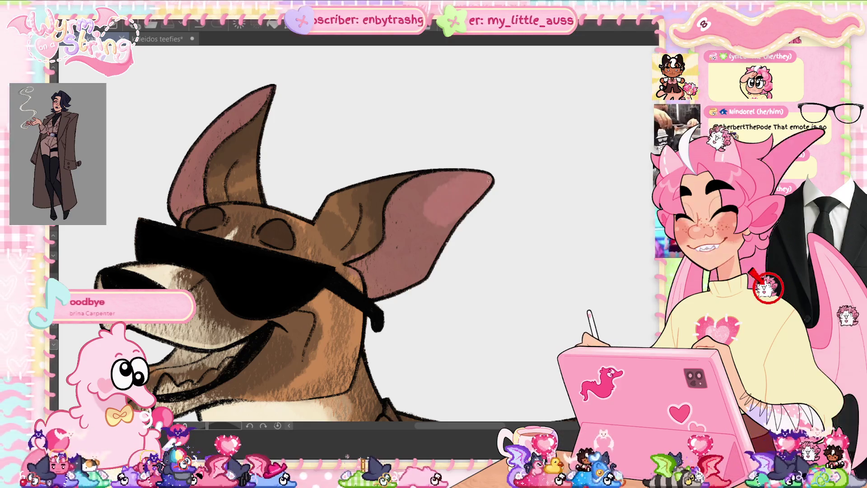
{"action": "left_click_drag", "start_coordinate": [438, 225], "coordinate": [413, 264]}
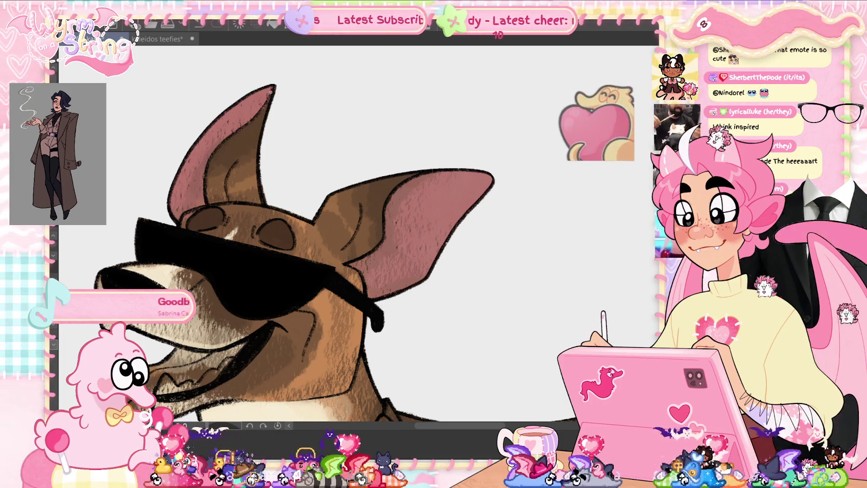
{"action": "left_click_drag", "start_coordinate": [270, 93], "coordinate": [240, 133]}
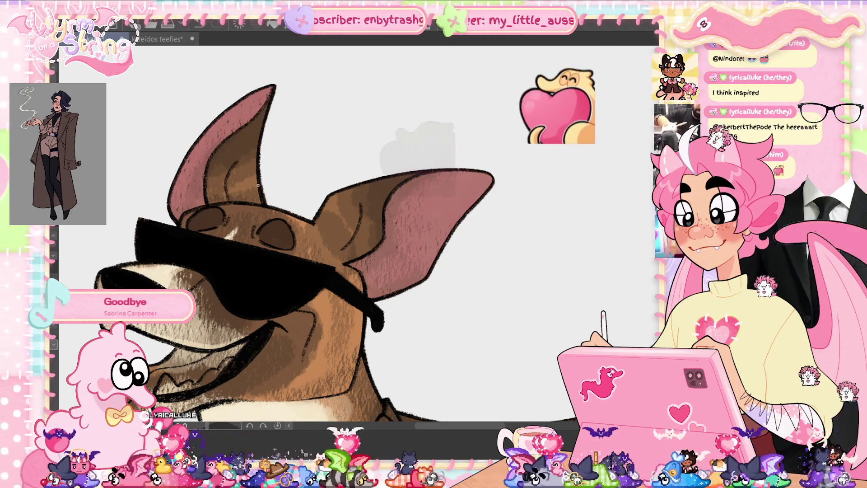
{"action": "key", "text": "ctrl+0"}
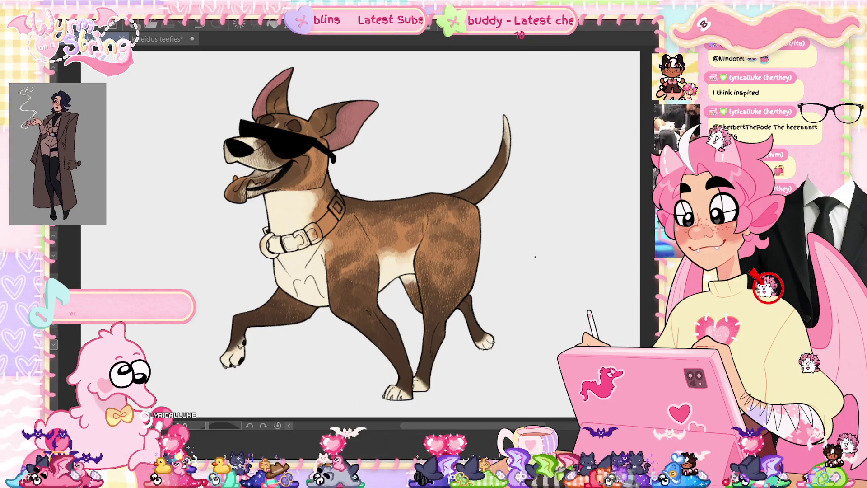
Sketch a trial leash hanging from the collar, then undo it
{"action": "scroll", "coordinate": [226, 140], "scroll_direction": "up", "scroll_amount": 4}
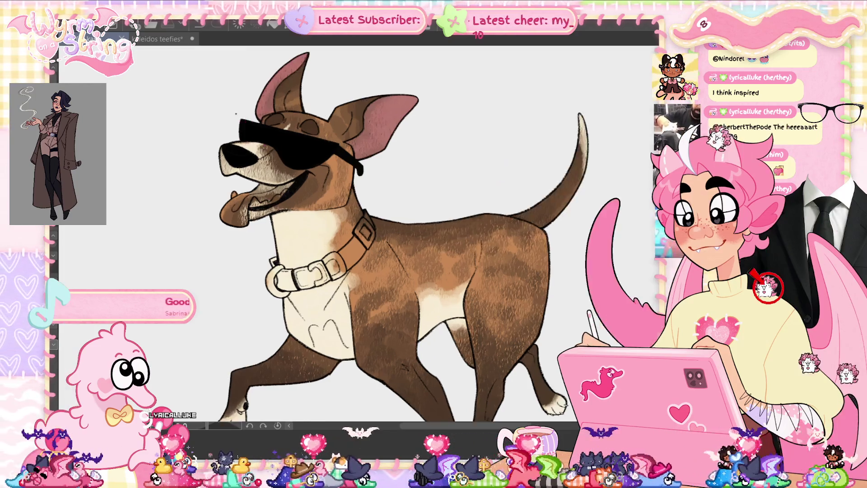
{"action": "scroll", "coordinate": [280, 197], "scroll_direction": "down", "scroll_amount": 3}
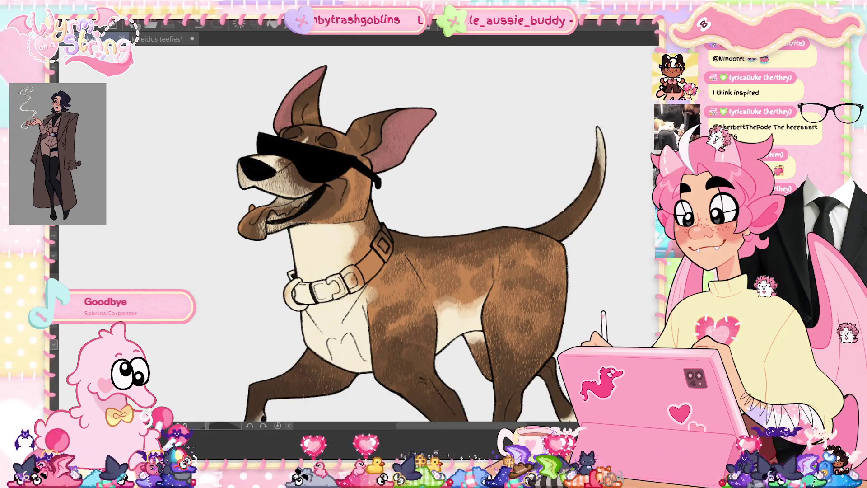
{"action": "left_click_drag", "start_coordinate": [280, 228], "coordinate": [300, 319]}
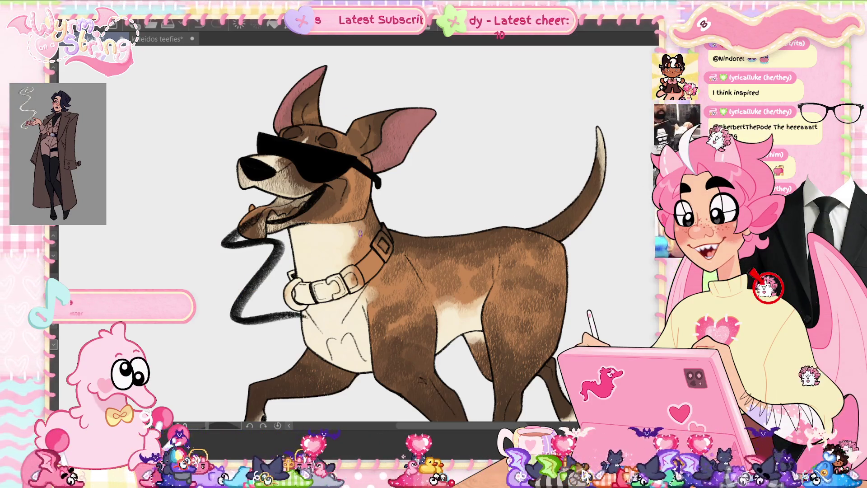
{"action": "key", "text": "ctrl+z"}
{"action": "scroll", "coordinate": [360, 233], "scroll_direction": "up", "scroll_amount": 5}
Try thick and thin vertical lines down the chest, undoing each one
{"action": "left_click_drag", "start_coordinate": [255, 217], "coordinate": [285, 368]}
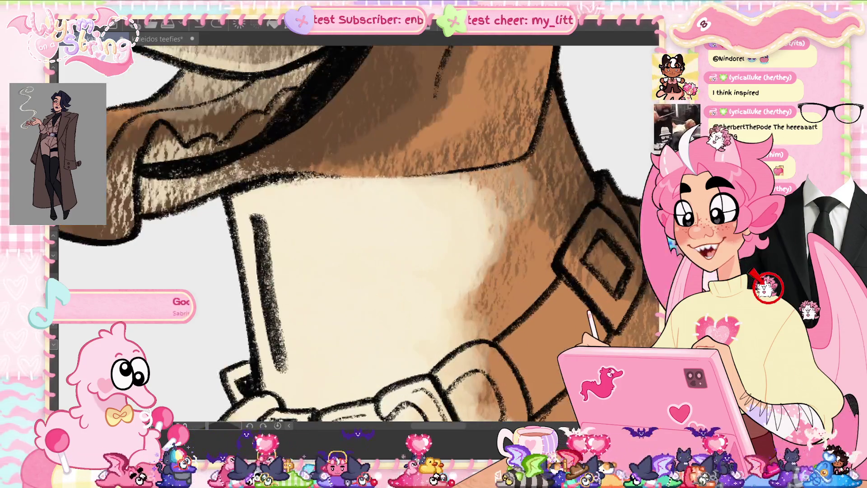
{"action": "key", "text": "ctrl+z"}
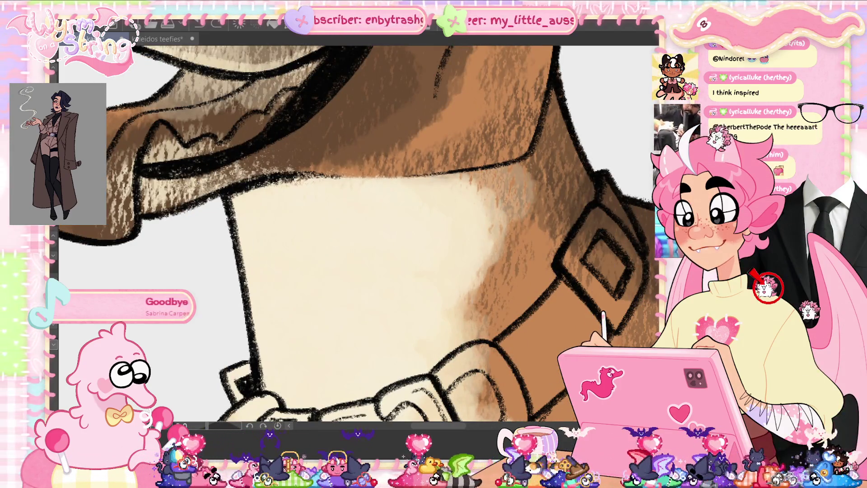
{"action": "left_click_drag", "start_coordinate": [250, 199], "coordinate": [280, 355]}
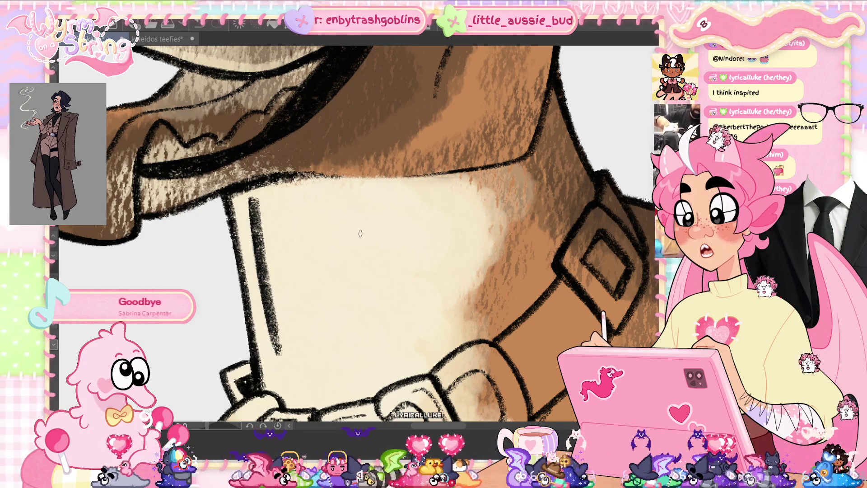
{"action": "key", "text": "ctrl+z"}
{"action": "key", "text": "ctrl+y"}
{"action": "key", "text": "ctrl+z"}
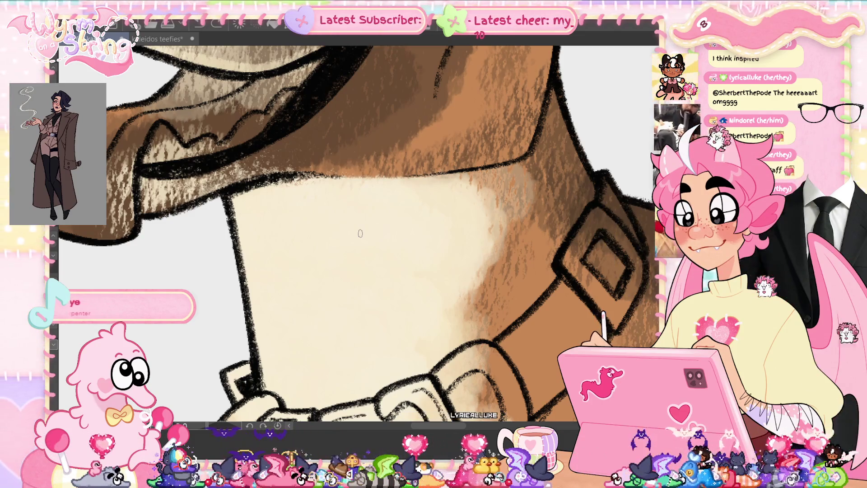
Discard two more trial chest lines and add a thin line under the jaw
{"action": "left_click_drag", "start_coordinate": [239, 204], "coordinate": [264, 340]}
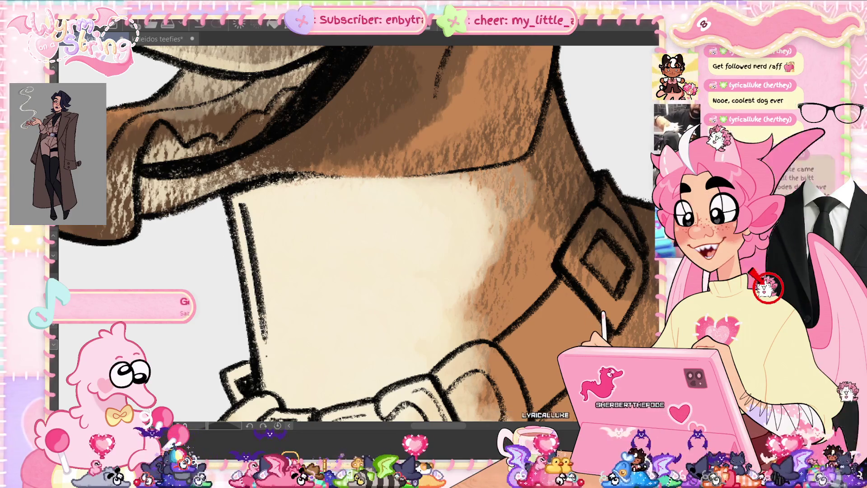
{"action": "key", "text": "ctrl+z"}
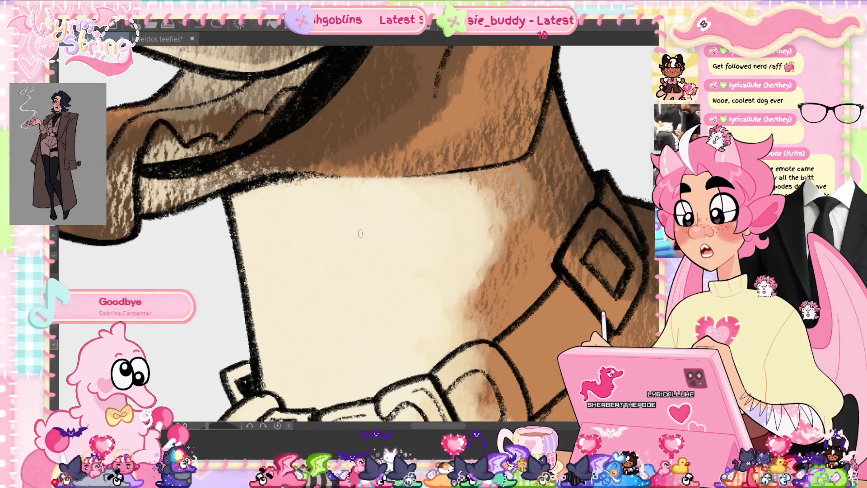
{"action": "left_click_drag", "start_coordinate": [259, 200], "coordinate": [276, 370]}
{"action": "key", "text": "ctrl+z"}
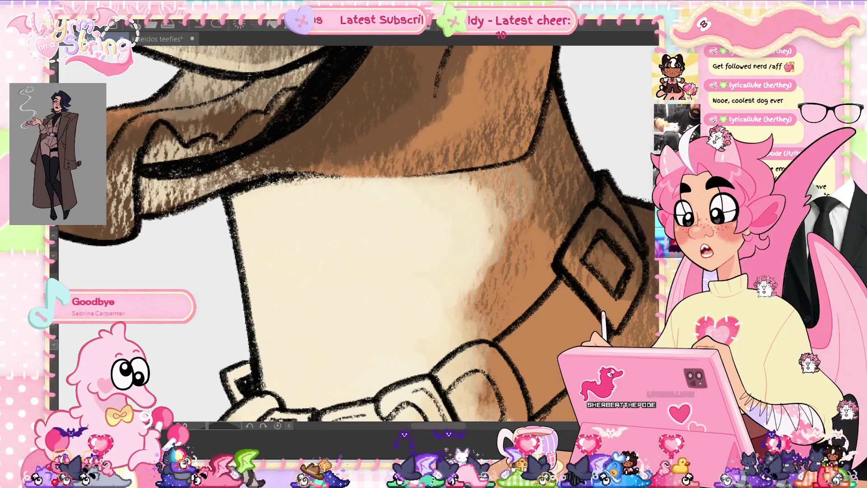
{"action": "scroll", "coordinate": [315, 324], "scroll_direction": "up", "scroll_amount": 5}
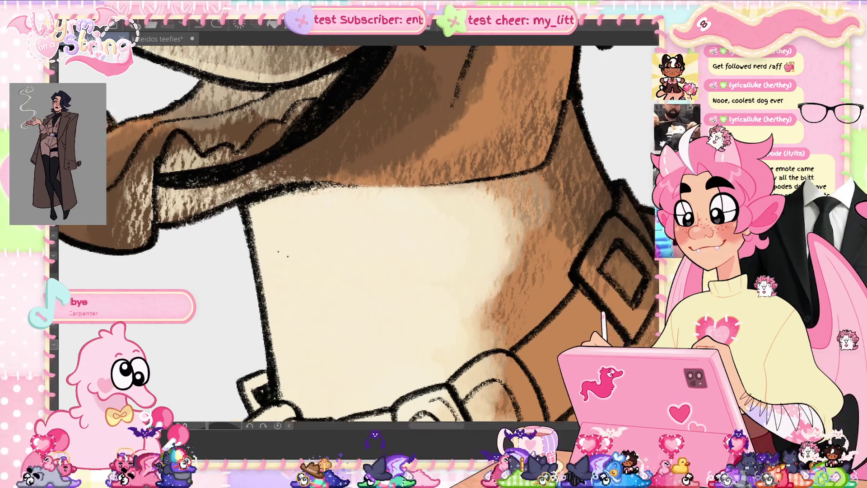
{"action": "left_click_drag", "start_coordinate": [354, 186], "coordinate": [323, 237]}
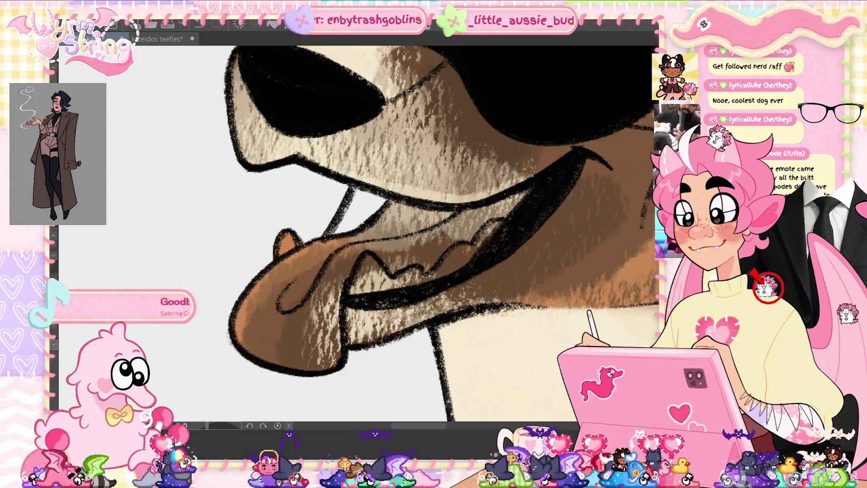
Add a small dark stroke by the mouth, mirror the canvas to check, and toggle the textured shading off and on
{"action": "scroll", "coordinate": [416, 284], "scroll_direction": "down", "scroll_amount": 5}
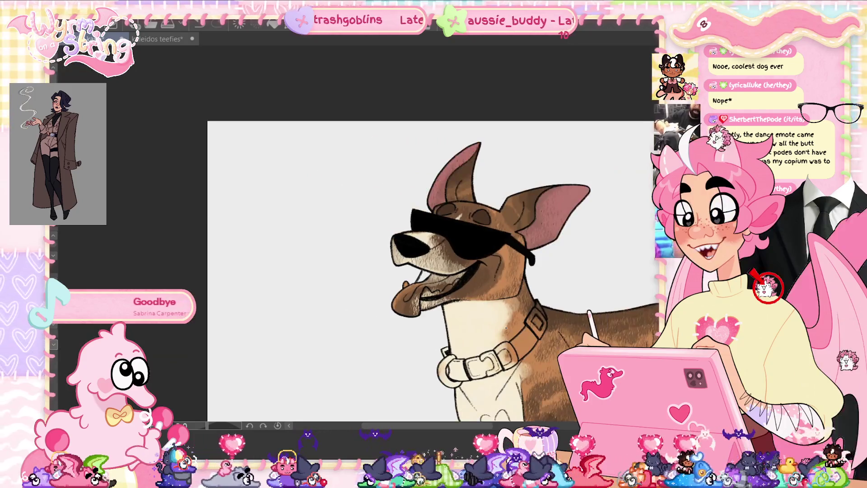
{"action": "scroll", "coordinate": [417, 284], "scroll_direction": "up", "scroll_amount": 4}
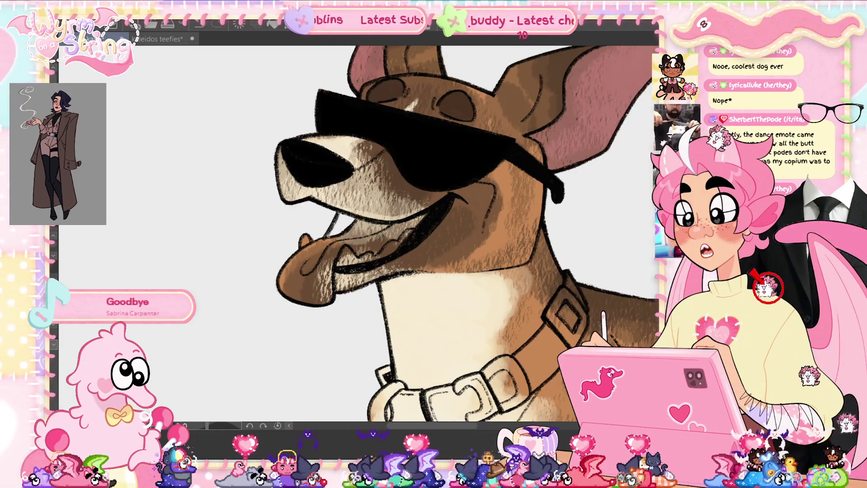
{"action": "mouse_move", "coordinate": [337, 216]}
{"action": "left_mouse_down"}
{"action": "mouse_move", "coordinate": [348, 230]}
{"action": "mouse_move", "coordinate": [352, 221]}
{"action": "left_mouse_up"}
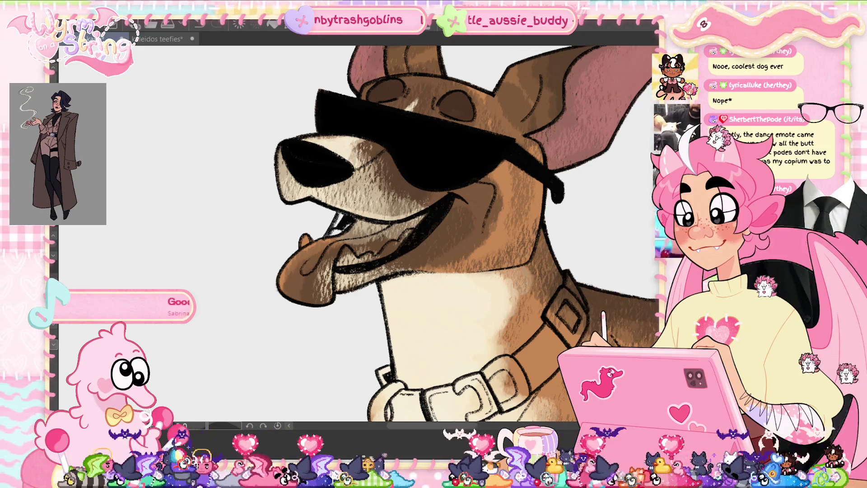
{"action": "key", "text": "m"}
{"action": "key", "text": "m"}
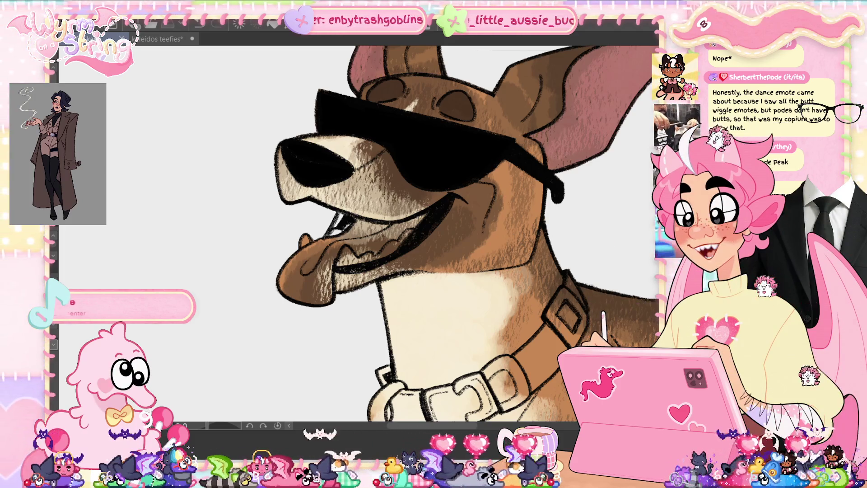
{"action": "key", "text": "ctrl+z"}
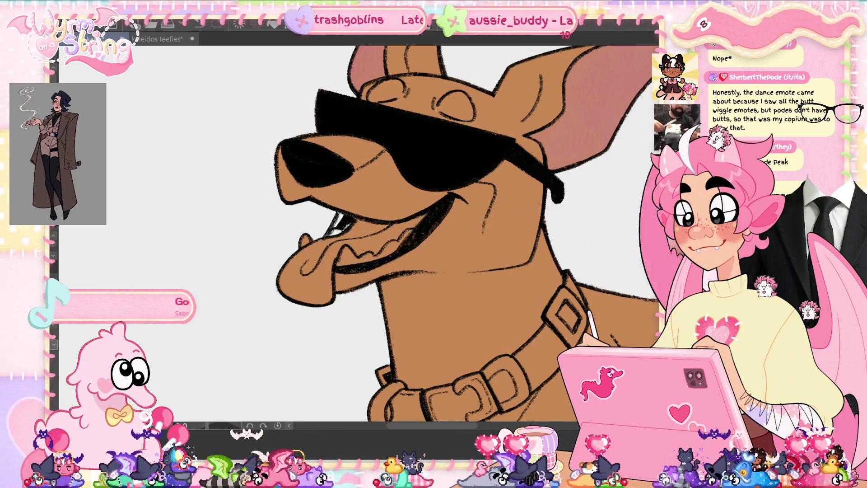
{"action": "key", "text": "ctrl+y"}
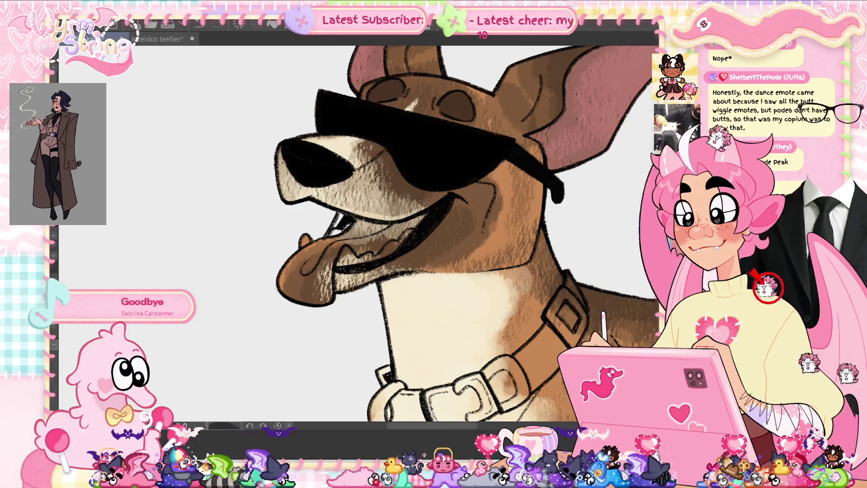
{"action": "scroll", "coordinate": [360, 234], "scroll_direction": "up", "scroll_amount": 2}
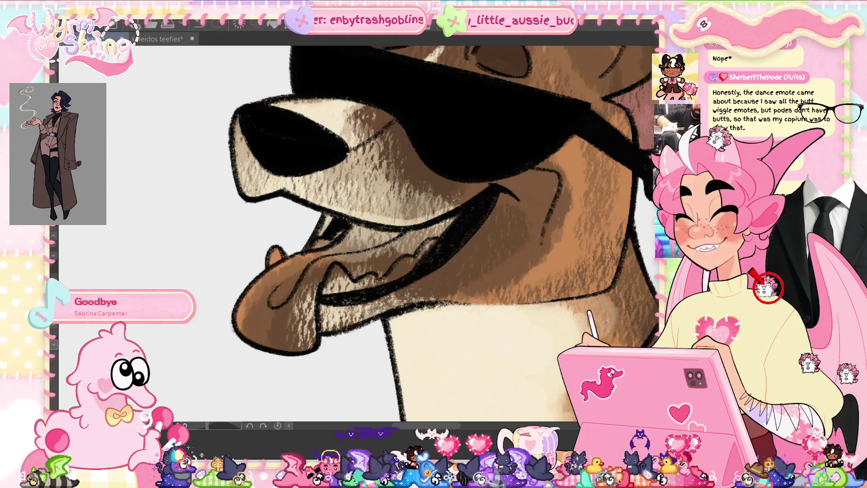
Paint the tongue and lower mouth pink and darken the inside of the mouth
{"action": "left_click_drag", "start_coordinate": [334, 253], "coordinate": [396, 233]}
{"action": "left_click_drag", "start_coordinate": [440, 232], "coordinate": [463, 212]}
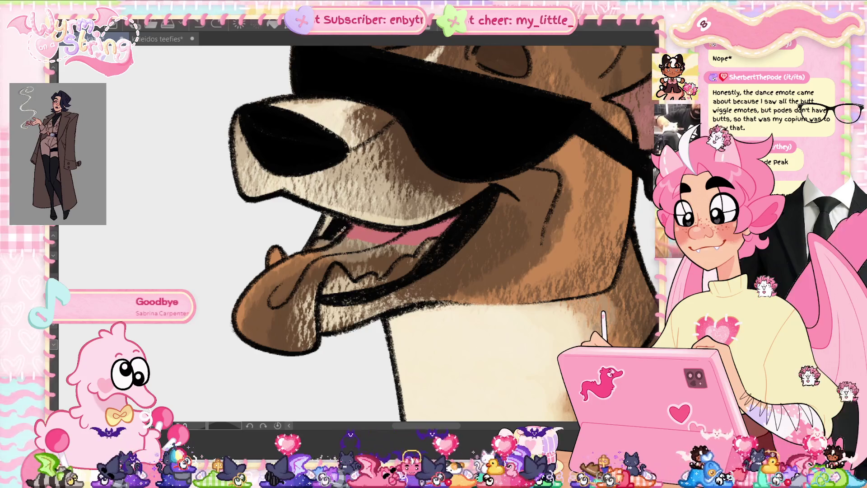
{"action": "mouse_move", "coordinate": [335, 251]}
{"action": "left_mouse_down"}
{"action": "mouse_move", "coordinate": [389, 264]}
{"action": "mouse_move", "coordinate": [424, 258]}
{"action": "mouse_move", "coordinate": [349, 287]}
{"action": "mouse_move", "coordinate": [296, 294]}
{"action": "mouse_move", "coordinate": [291, 271]}
{"action": "left_mouse_up"}
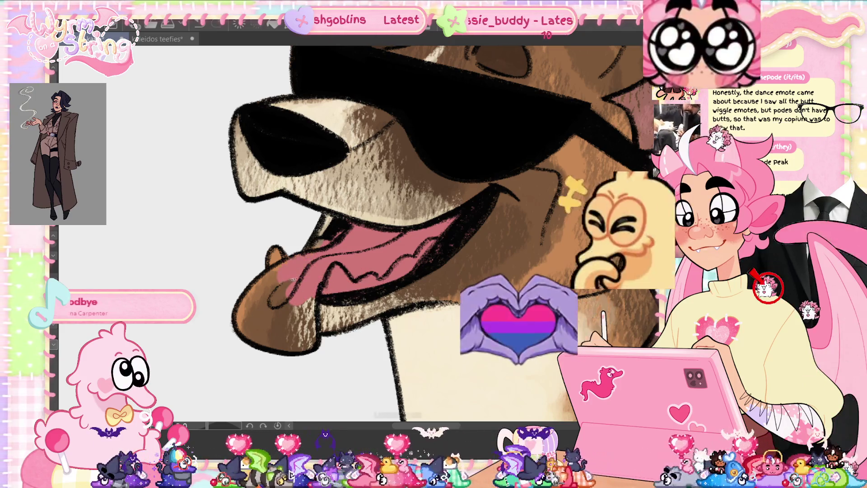
{"action": "mouse_move", "coordinate": [248, 291]}
{"action": "left_mouse_down"}
{"action": "mouse_move", "coordinate": [255, 325]}
{"action": "mouse_move", "coordinate": [275, 343]}
{"action": "mouse_move", "coordinate": [308, 291]}
{"action": "mouse_move", "coordinate": [280, 341]}
{"action": "mouse_move", "coordinate": [298, 316]}
{"action": "mouse_move", "coordinate": [277, 287]}
{"action": "left_mouse_up"}
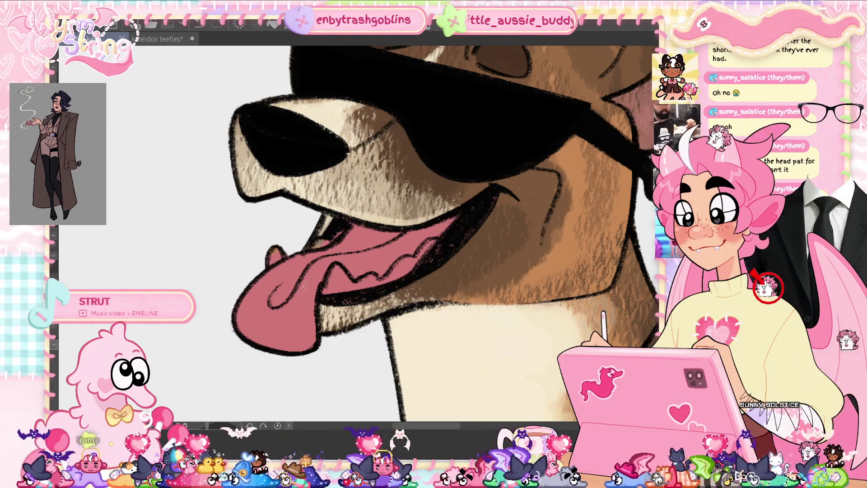
Add small white teeth along the tongue's edge and inside the mouth, then fit the dog in view
{"action": "left_click_drag", "start_coordinate": [277, 249], "coordinate": [261, 267]}
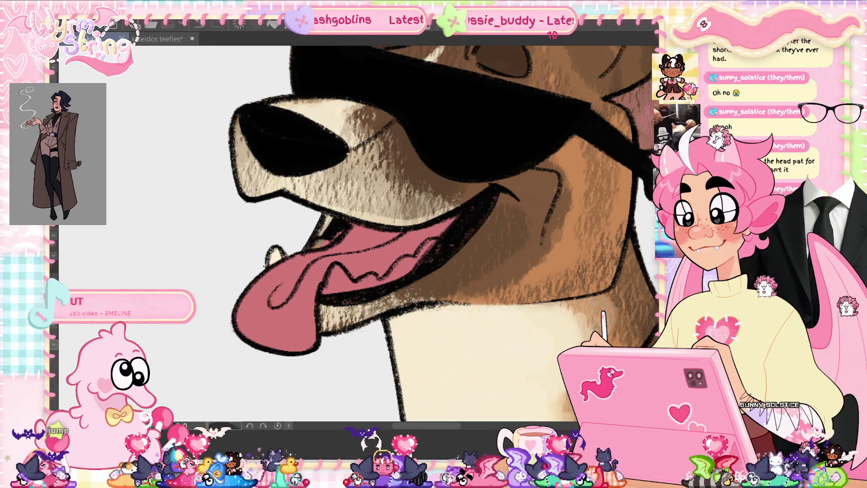
{"action": "mouse_move", "coordinate": [329, 280]}
{"action": "left_mouse_down"}
{"action": "mouse_move", "coordinate": [336, 267]}
{"action": "mouse_move", "coordinate": [375, 283]}
{"action": "mouse_move", "coordinate": [434, 243]}
{"action": "mouse_move", "coordinate": [418, 254]}
{"action": "left_mouse_up"}
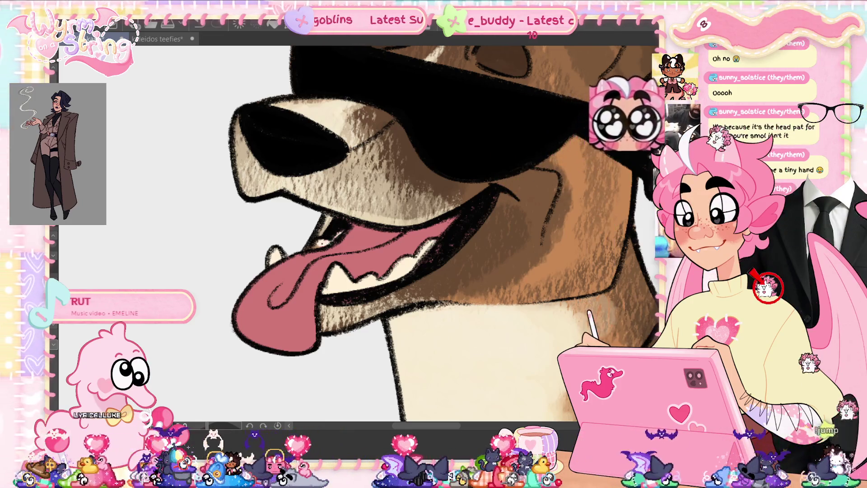
{"action": "left_click_drag", "start_coordinate": [314, 246], "coordinate": [322, 242]}
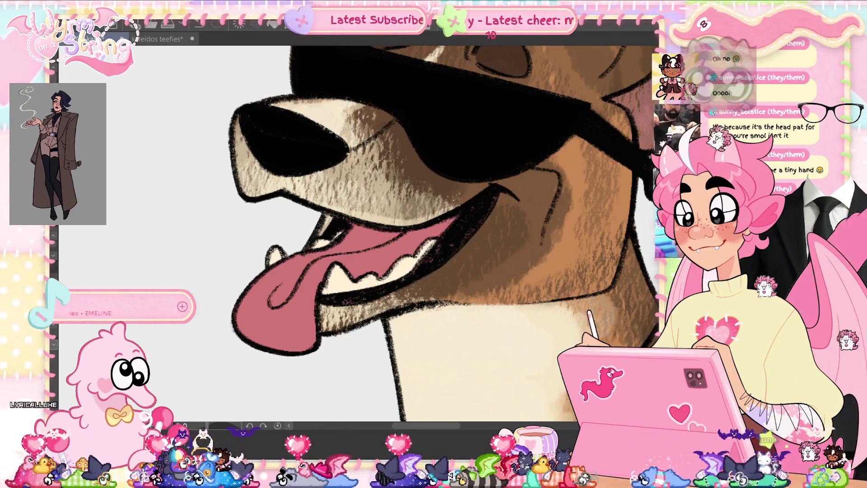
{"action": "key", "text": "ctrl+0"}
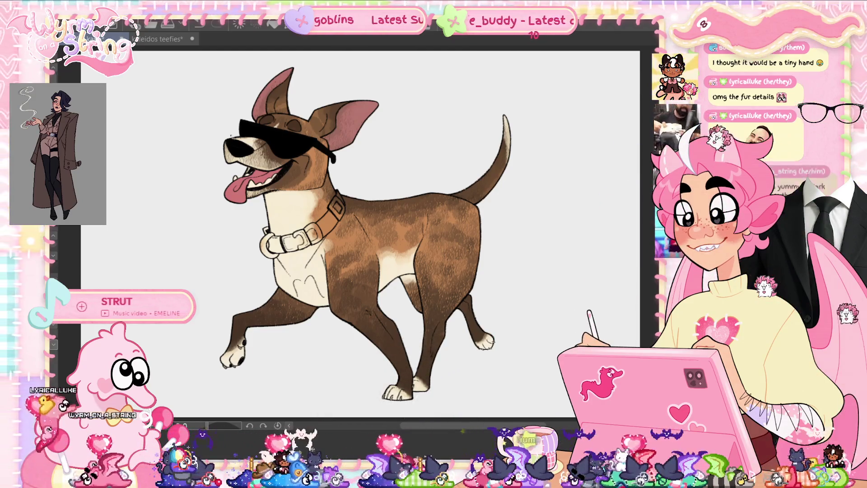
{"action": "scroll", "coordinate": [240, 149], "scroll_direction": "up", "scroll_amount": 5}
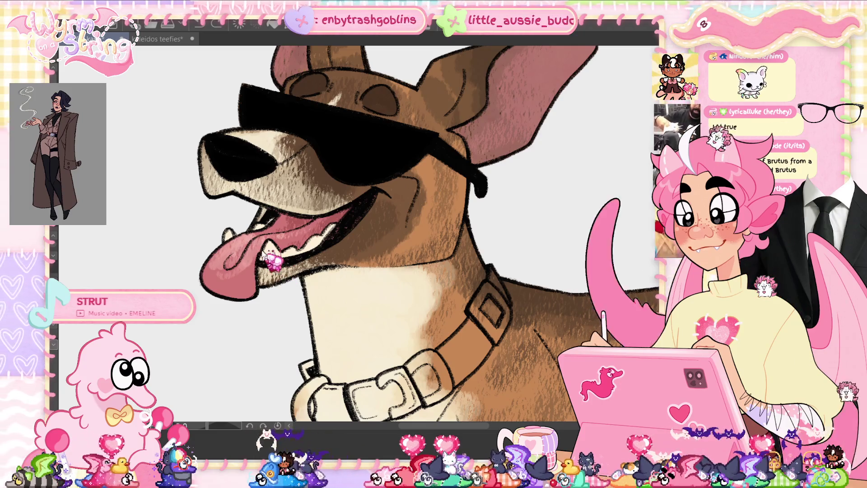
Sample the tongue's pink with the eyedropper, then fit the whole dog in the window
{"action": "left_click", "coordinate": [244, 281], "text": "alt"}
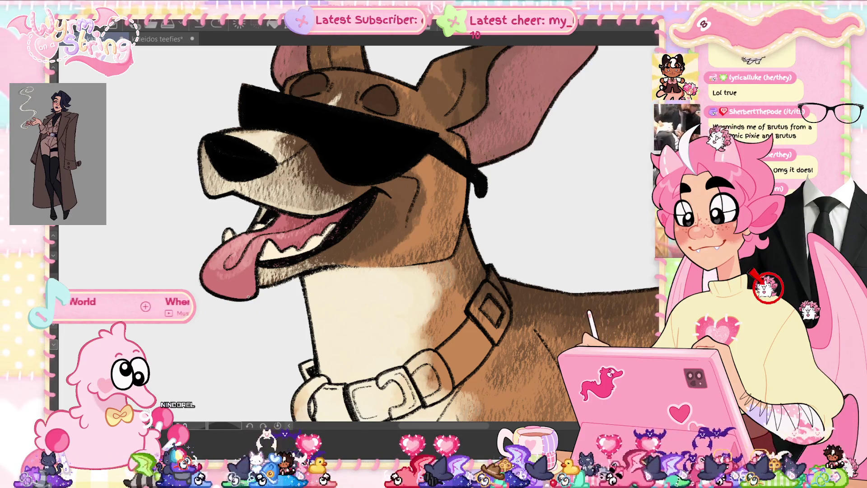
{"action": "left_click", "coordinate": [248, 296], "text": "alt"}
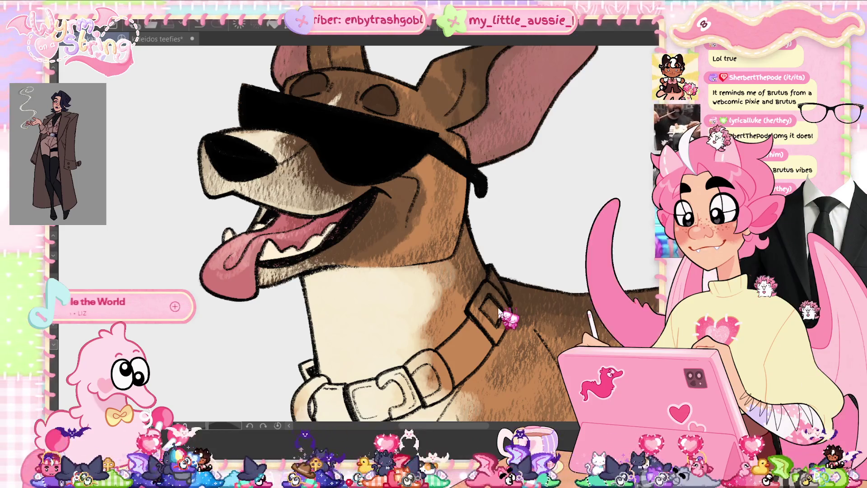
{"action": "key", "text": "ctrl+0"}
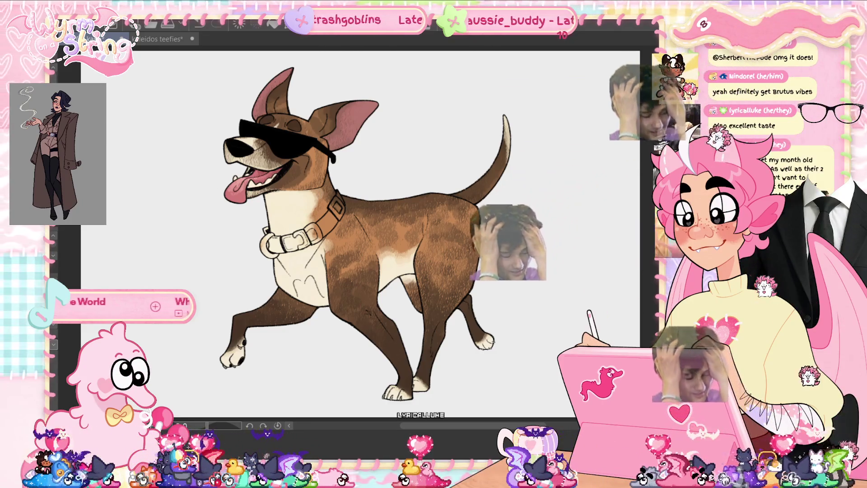
Zoom in on the collar and fill the strap end beside the ring red
{"action": "scroll", "coordinate": [269, 199], "scroll_direction": "up", "scroll_amount": 2}
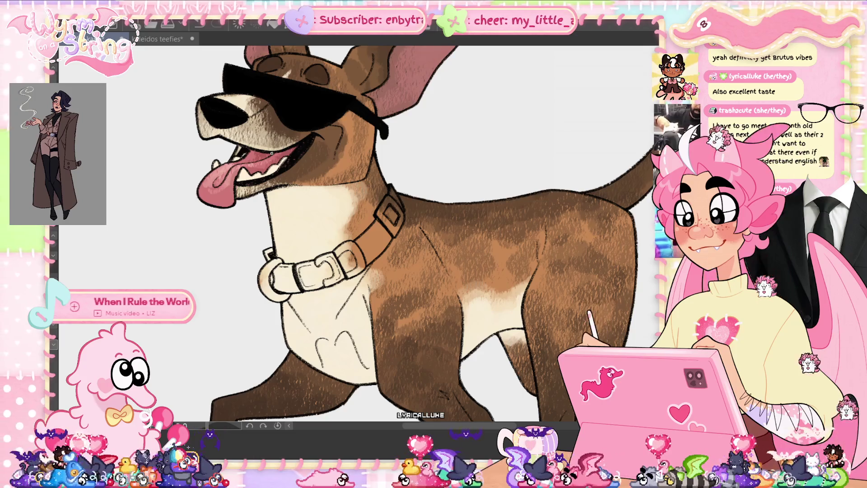
{"action": "scroll", "coordinate": [273, 255], "scroll_direction": "up", "scroll_amount": 2}
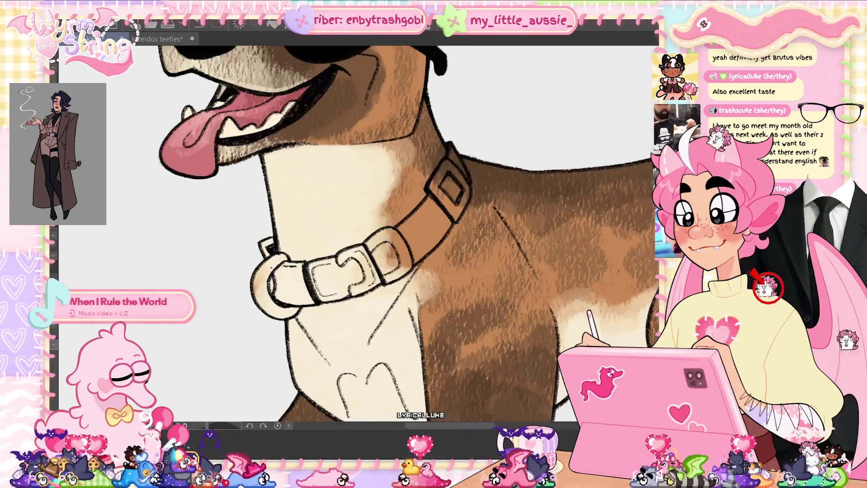
{"action": "scroll", "coordinate": [302, 271], "scroll_direction": "up", "scroll_amount": 2}
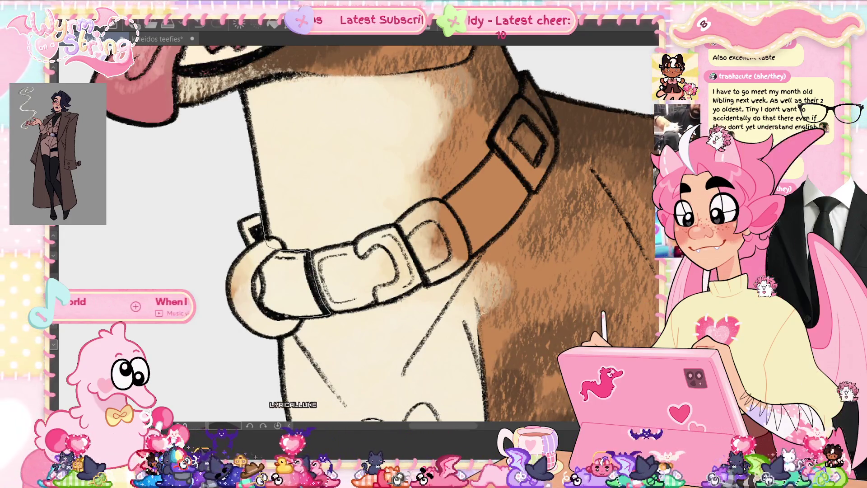
{"action": "left_click_drag", "start_coordinate": [241, 247], "coordinate": [253, 212]}
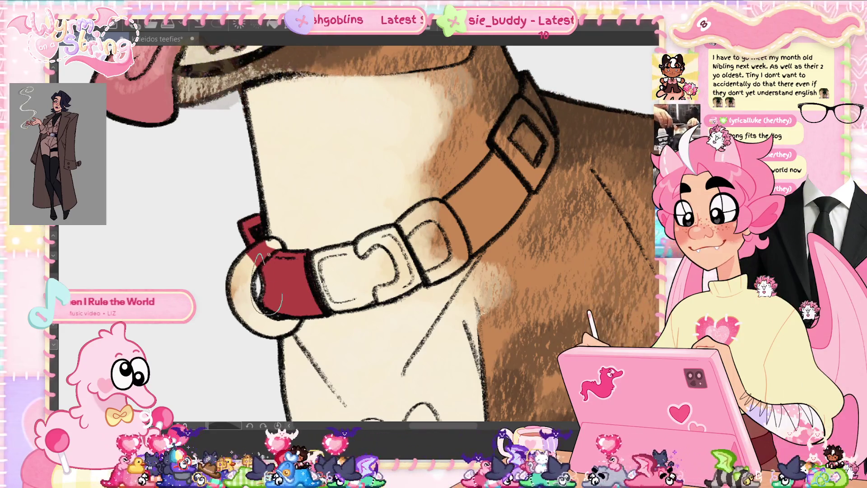
Fill red inside the ring, the empty loop beside the buckle, and along the collar strap
{"action": "left_click_drag", "start_coordinate": [276, 301], "coordinate": [286, 276]}
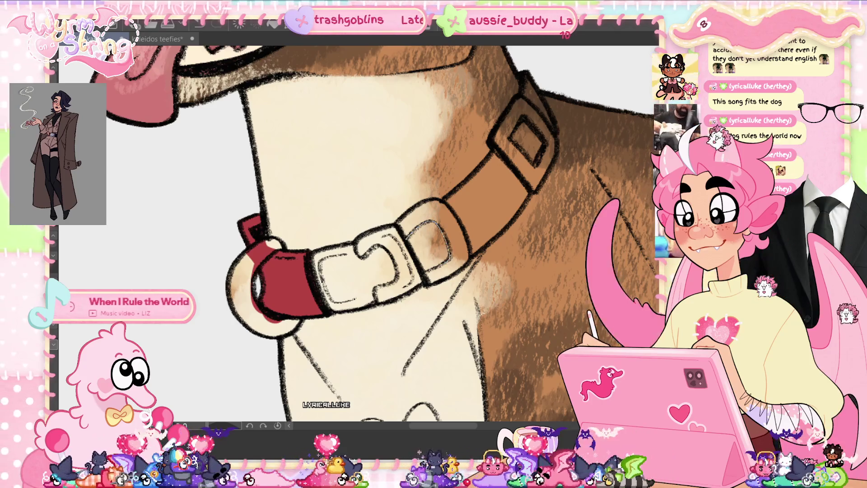
{"action": "left_click", "coordinate": [429, 246]}
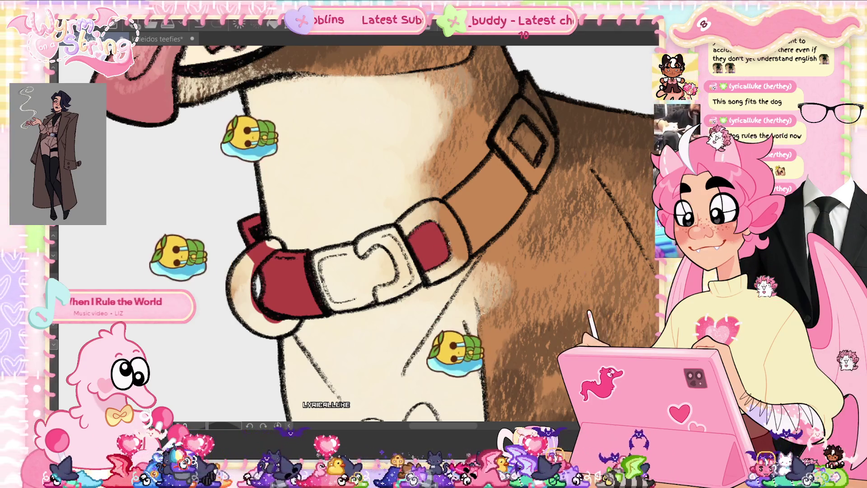
{"action": "scroll", "coordinate": [447, 244], "scroll_direction": "down", "scroll_amount": 2}
{"action": "scroll", "coordinate": [446, 245], "scroll_direction": "up", "scroll_amount": 2}
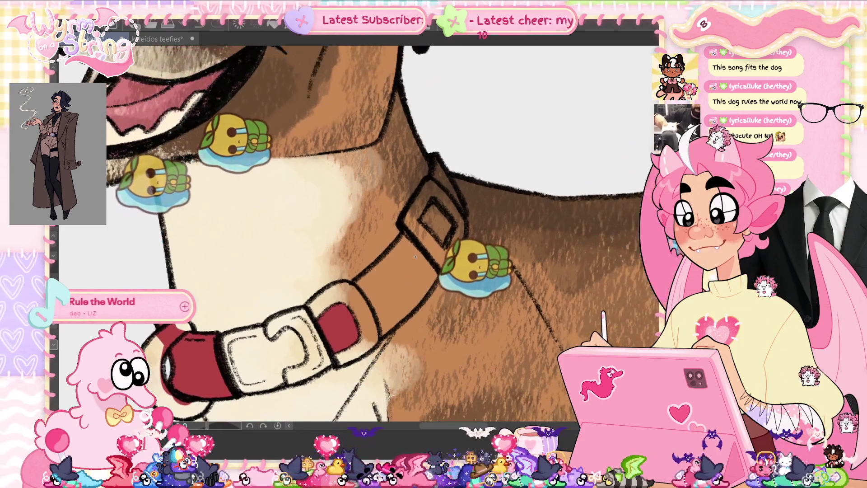
{"action": "mouse_move", "coordinate": [419, 244]}
{"action": "left_mouse_down"}
{"action": "mouse_move", "coordinate": [442, 273]}
{"action": "mouse_move", "coordinate": [379, 337]}
{"action": "mouse_move", "coordinate": [355, 277]}
{"action": "left_mouse_up"}
{"action": "mouse_move", "coordinate": [437, 281]}
{"action": "left_mouse_down"}
{"action": "mouse_move", "coordinate": [382, 340]}
{"action": "mouse_move", "coordinate": [433, 316]}
{"action": "mouse_move", "coordinate": [437, 282]}
{"action": "left_mouse_up"}
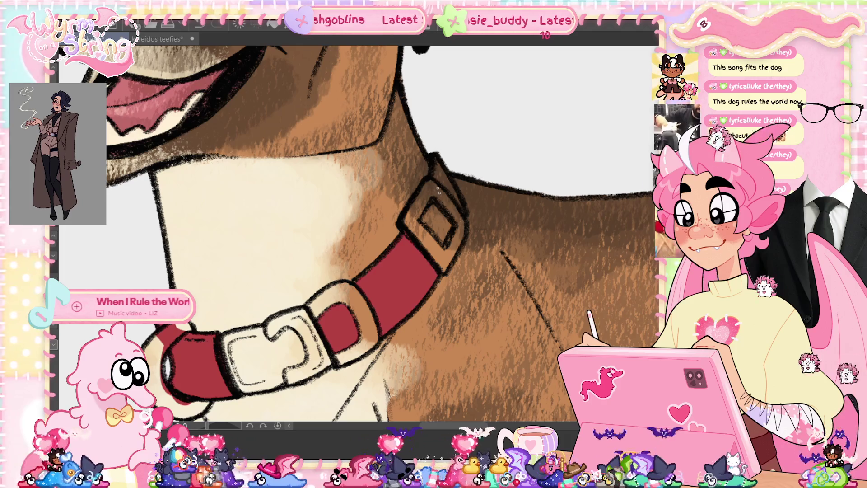
Fill the buckle's inner section, then fill the collar buckle dark grey
{"action": "mouse_move", "coordinate": [421, 216]}
{"action": "left_mouse_down"}
{"action": "mouse_move", "coordinate": [433, 198]}
{"action": "mouse_move", "coordinate": [449, 216]}
{"action": "mouse_move", "coordinate": [448, 243]}
{"action": "mouse_move", "coordinate": [420, 216]}
{"action": "left_mouse_up"}
{"action": "mouse_move", "coordinate": [429, 178]}
{"action": "left_mouse_down"}
{"action": "mouse_move", "coordinate": [429, 160]}
{"action": "mouse_move", "coordinate": [439, 155]}
{"action": "mouse_move", "coordinate": [462, 200]}
{"action": "mouse_move", "coordinate": [430, 179]}
{"action": "left_mouse_up"}
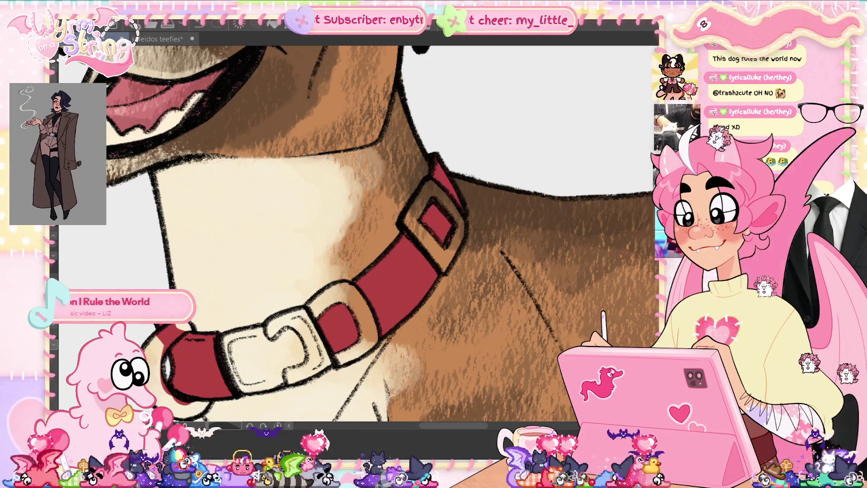
{"action": "left_click_drag", "start_coordinate": [344, 271], "coordinate": [375, 215]}
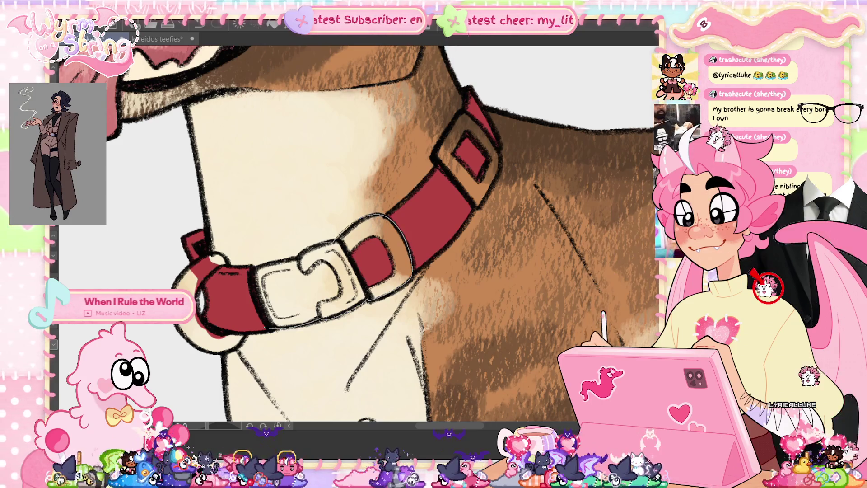
{"action": "key", "text": "shift+BackSpace"}
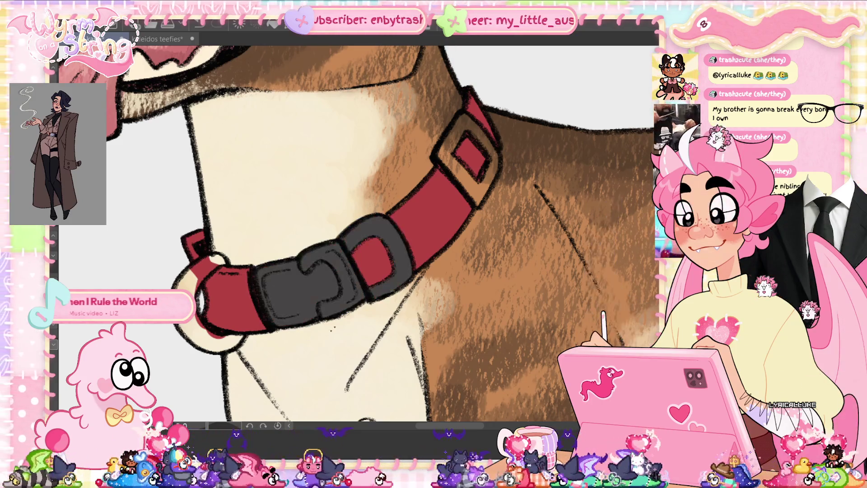
Fill the buckle's remaining light top, lower and top-right edges dark grey
{"action": "mouse_move", "coordinate": [345, 222]}
{"action": "left_mouse_down"}
{"action": "mouse_move", "coordinate": [336, 239]}
{"action": "mouse_move", "coordinate": [297, 257]}
{"action": "mouse_move", "coordinate": [363, 210]}
{"action": "left_mouse_up"}
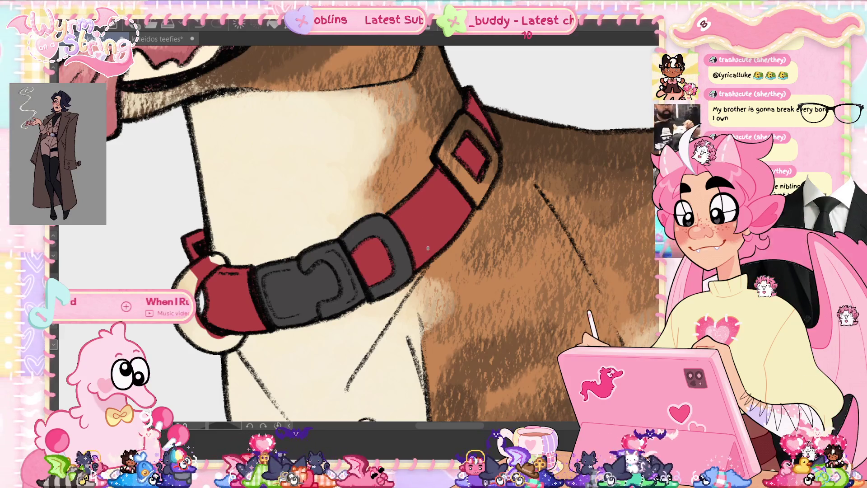
{"action": "left_click_drag", "start_coordinate": [371, 298], "coordinate": [384, 291]}
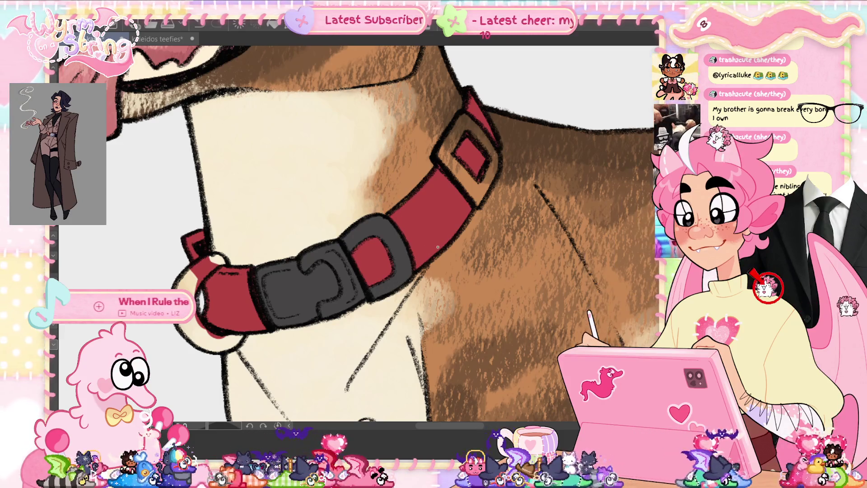
{"action": "left_click_drag", "start_coordinate": [371, 231], "coordinate": [387, 236]}
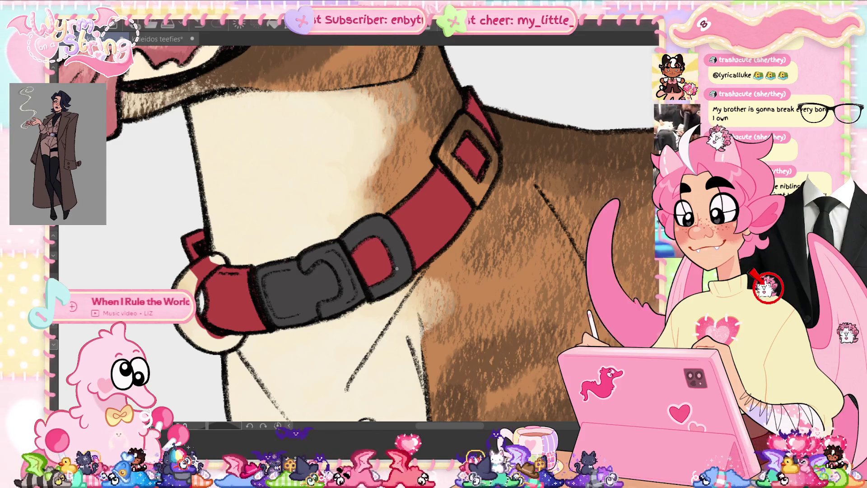
Fill the collar's square loop dark grey, covering its corners and right and upper-left edges
{"action": "scroll", "coordinate": [476, 203], "scroll_direction": "up", "scroll_amount": 3}
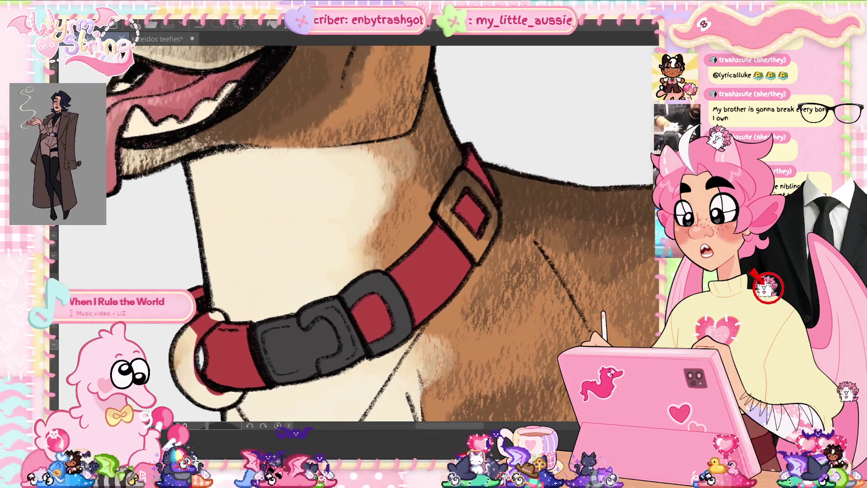
{"action": "mouse_move", "coordinate": [476, 266]}
{"action": "left_mouse_down"}
{"action": "mouse_move", "coordinate": [503, 212]}
{"action": "mouse_move", "coordinate": [474, 178]}
{"action": "mouse_move", "coordinate": [436, 212]}
{"action": "left_mouse_up"}
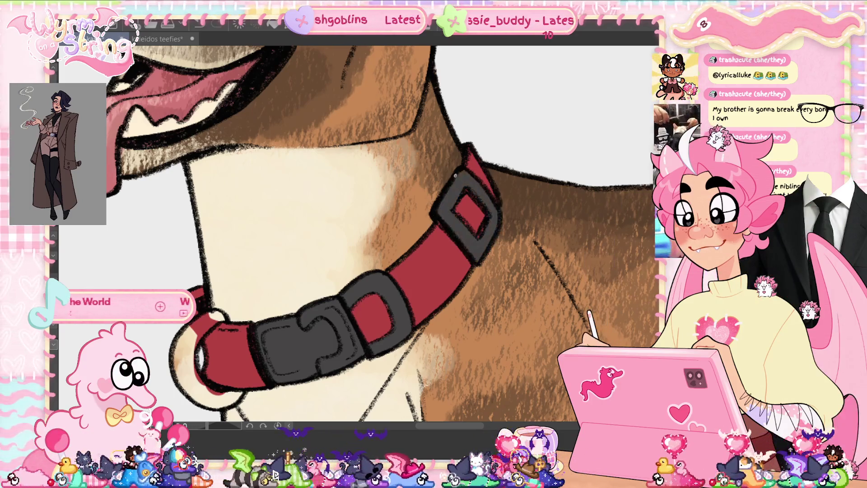
{"action": "left_click_drag", "start_coordinate": [467, 166], "coordinate": [493, 203]}
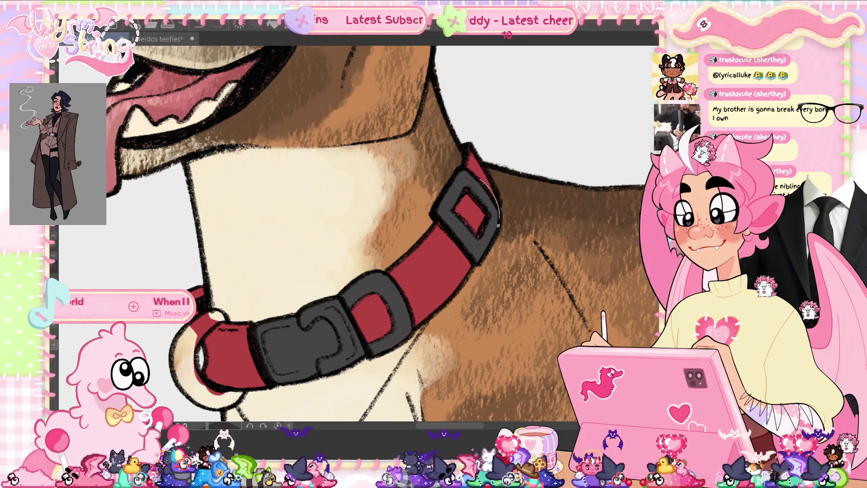
{"action": "left_click_drag", "start_coordinate": [460, 256], "coordinate": [441, 209]}
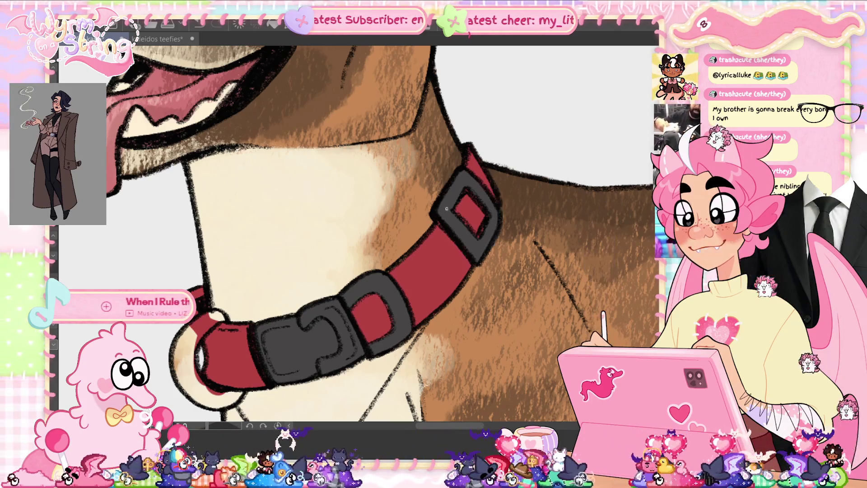
{"action": "left_click_drag", "start_coordinate": [480, 177], "coordinate": [499, 199]}
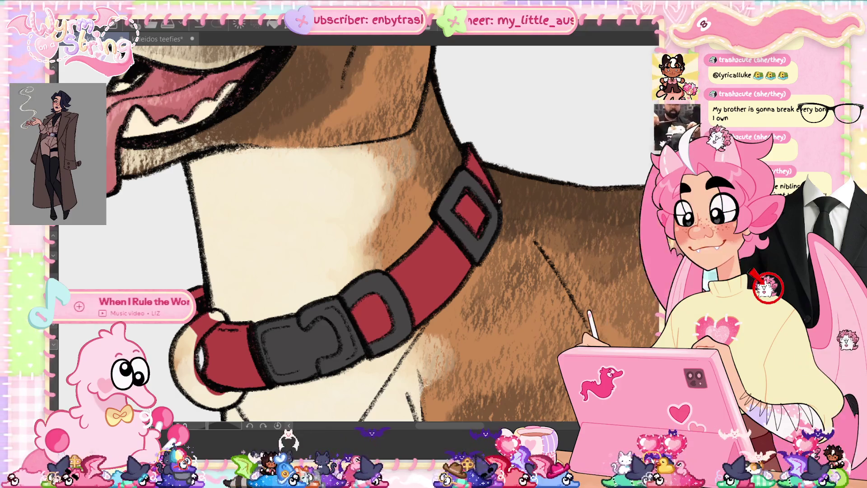
{"action": "mouse_move", "coordinate": [498, 201]}
{"action": "left_mouse_down"}
{"action": "mouse_move", "coordinate": [483, 257]}
{"action": "mouse_move", "coordinate": [488, 246]}
{"action": "left_mouse_up"}
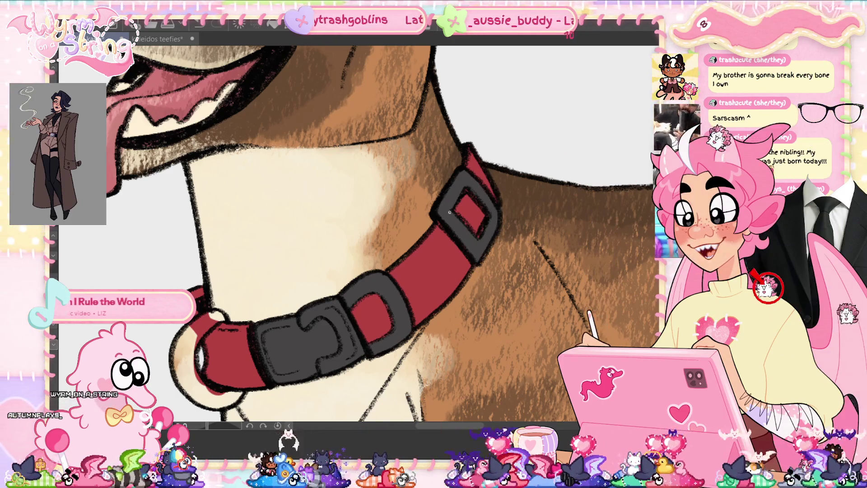
{"action": "mouse_move", "coordinate": [459, 170]}
{"action": "left_mouse_down"}
{"action": "mouse_move", "coordinate": [435, 209]}
{"action": "mouse_move", "coordinate": [460, 166]}
{"action": "left_mouse_up"}
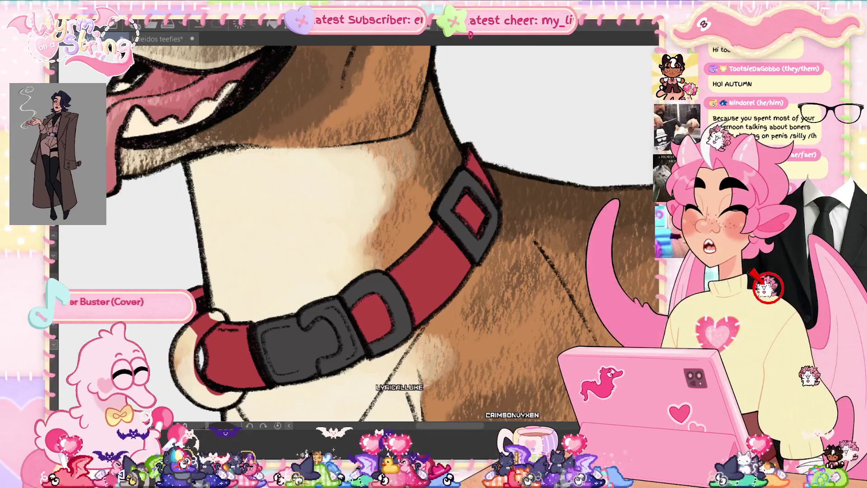
{"action": "scroll", "coordinate": [357, 226], "scroll_direction": "down", "scroll_amount": 1}
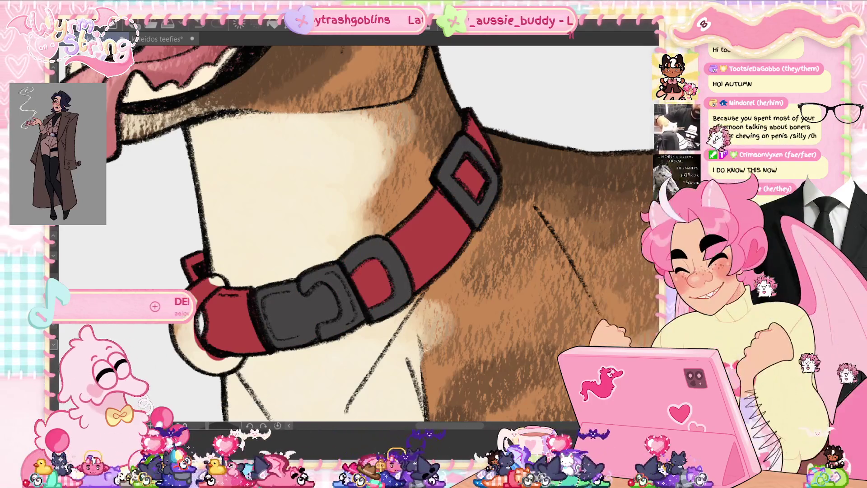
Lower the luminosity of the collar's grey buckle and slider to near-black, then view the whole dog
{"action": "key", "text": "ctrl+u"}
{"action": "left_click", "coordinate": [489, 221]}
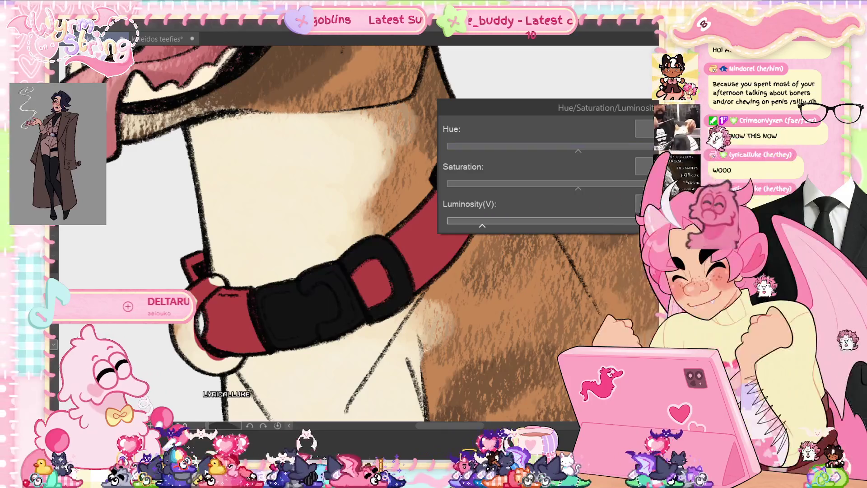
{"action": "key", "text": "Return"}
{"action": "key", "text": "ctrl+0"}
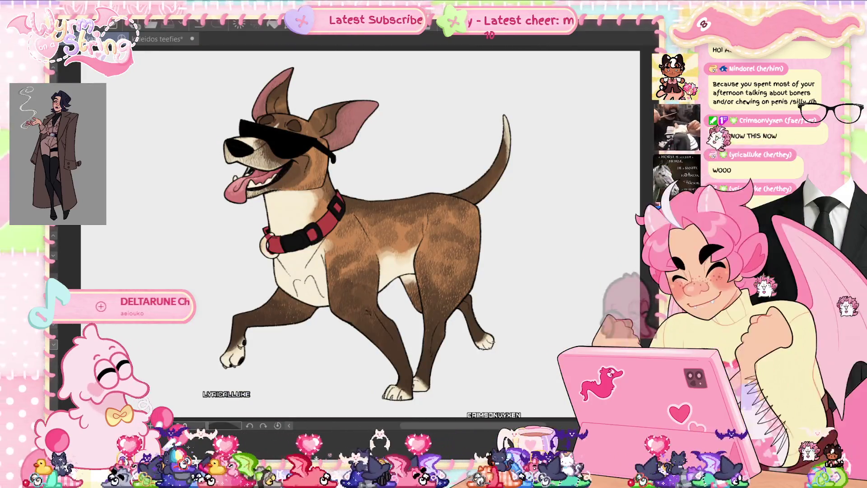
{"action": "key", "text": "ctrl+y"}
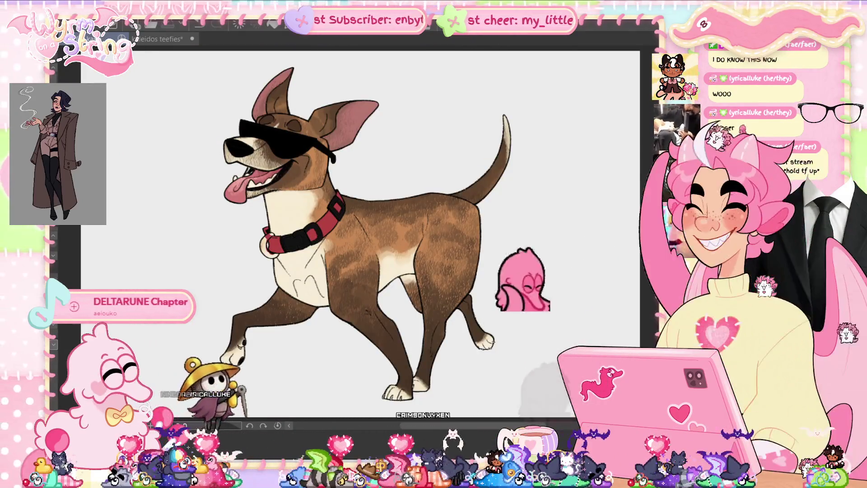
{"action": "scroll", "coordinate": [261, 283], "scroll_direction": "down", "scroll_amount": 1}
{"action": "scroll", "coordinate": [261, 282], "scroll_direction": "up", "scroll_amount": 3}
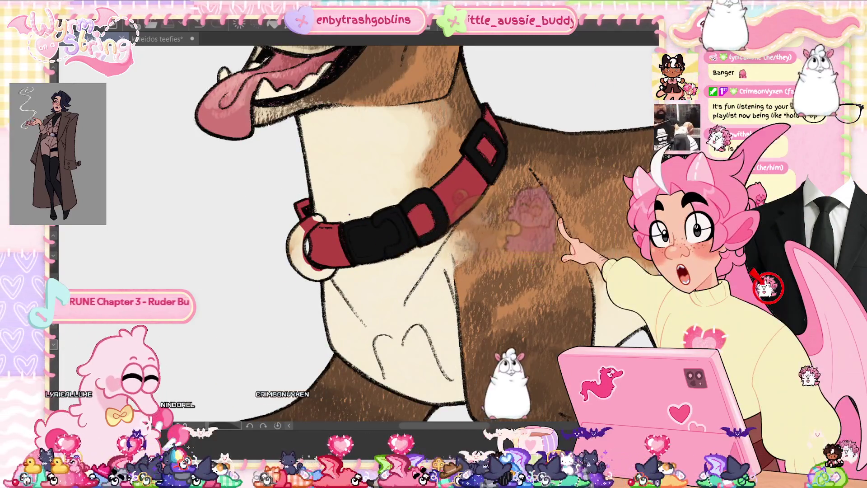
{"action": "scroll", "coordinate": [340, 232], "scroll_direction": "up", "scroll_amount": 1}
{"action": "scroll", "coordinate": [340, 232], "scroll_direction": "up", "scroll_amount": 1}
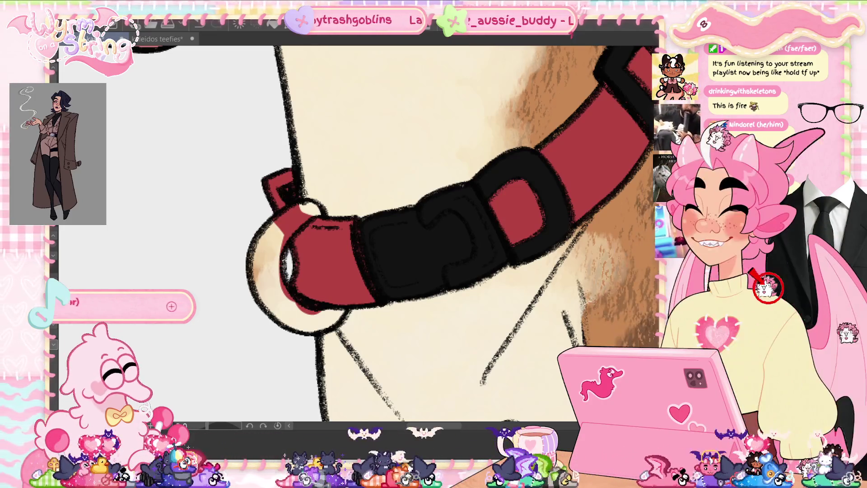
Fill the collar's front metal ring with grey, replacing the cream
{"action": "scroll", "coordinate": [366, 282], "scroll_direction": "up", "scroll_amount": 3}
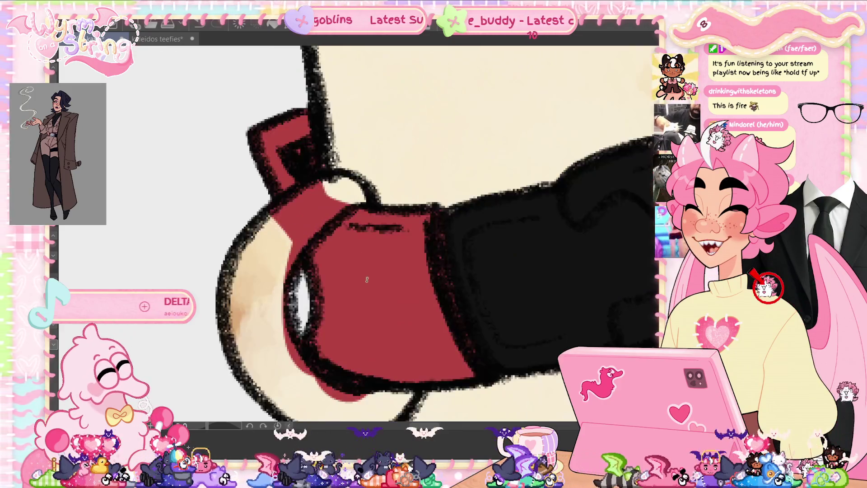
{"action": "scroll", "coordinate": [415, 287], "scroll_direction": "down", "scroll_amount": 3}
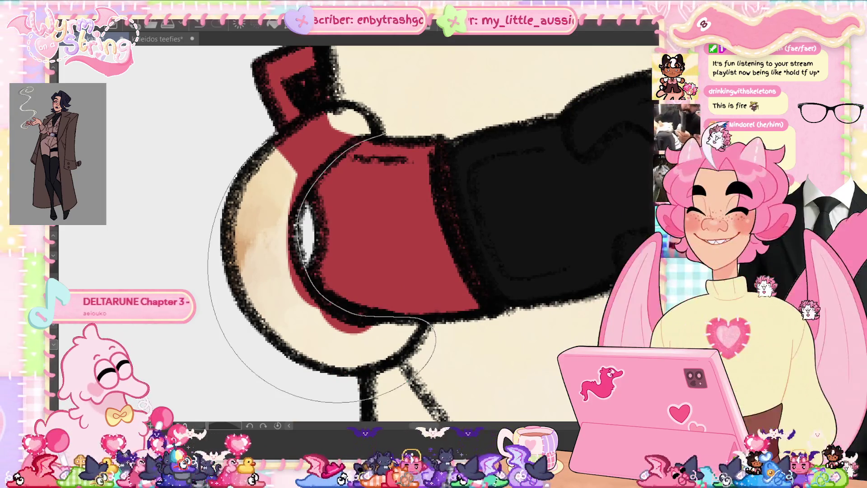
{"action": "left_click", "coordinate": [321, 266]}
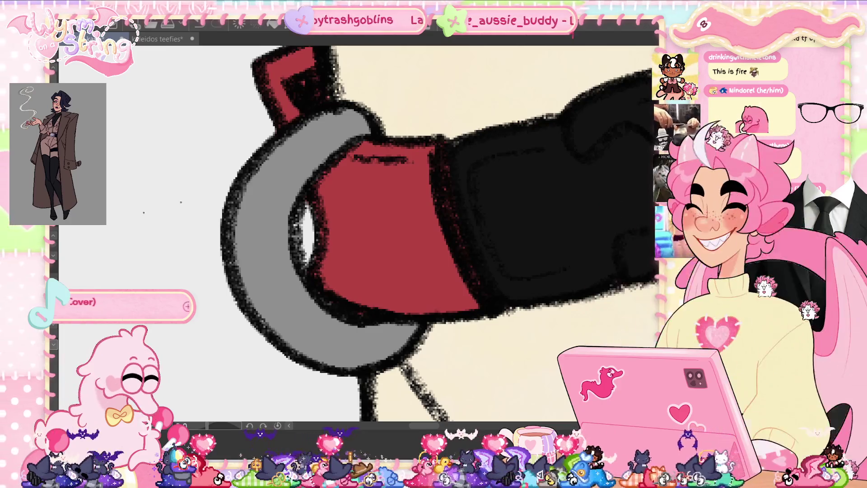
Paint lighter grey highlight strokes along the ring's left curve and lower part
{"action": "left_click_drag", "start_coordinate": [325, 132], "coordinate": [278, 185]}
{"action": "left_click_drag", "start_coordinate": [316, 117], "coordinate": [244, 289]}
{"action": "left_click_drag", "start_coordinate": [271, 262], "coordinate": [289, 338]}
{"action": "left_click_drag", "start_coordinate": [298, 253], "coordinate": [280, 352]}
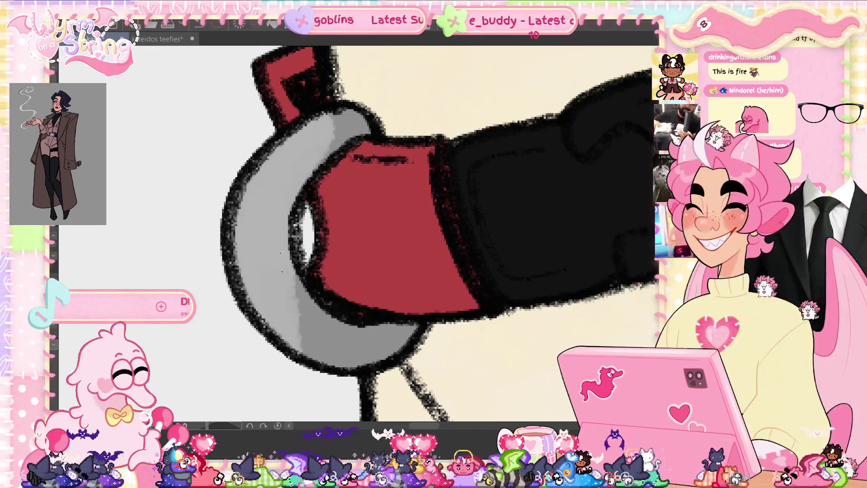
{"action": "left_click_drag", "start_coordinate": [298, 277], "coordinate": [328, 359]}
{"action": "left_click_drag", "start_coordinate": [253, 226], "coordinate": [301, 144]}
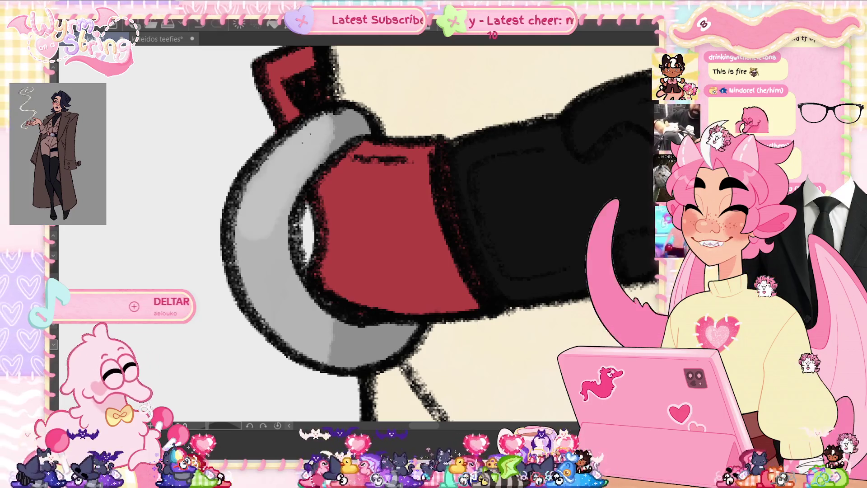